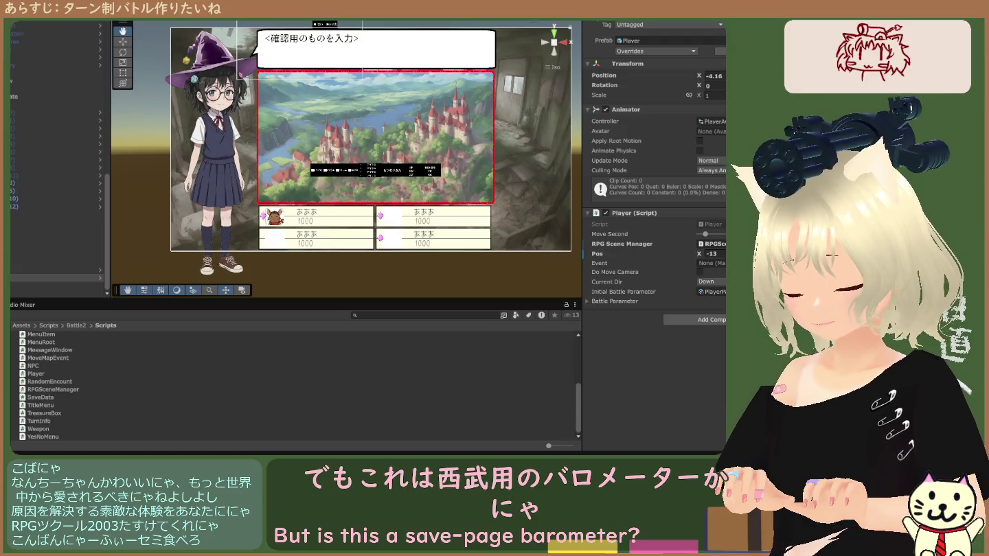
Expand the Player's Battle Parameter and step through its HP, Defense and Level values.
{"action": "left_click", "coordinate": [604, 301]}
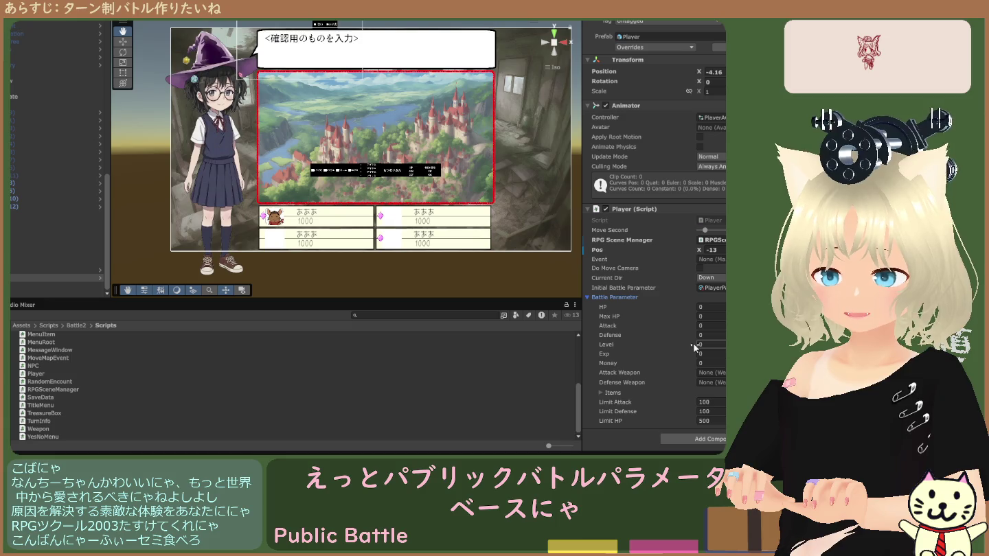
{"action": "left_click", "coordinate": [713, 308]}
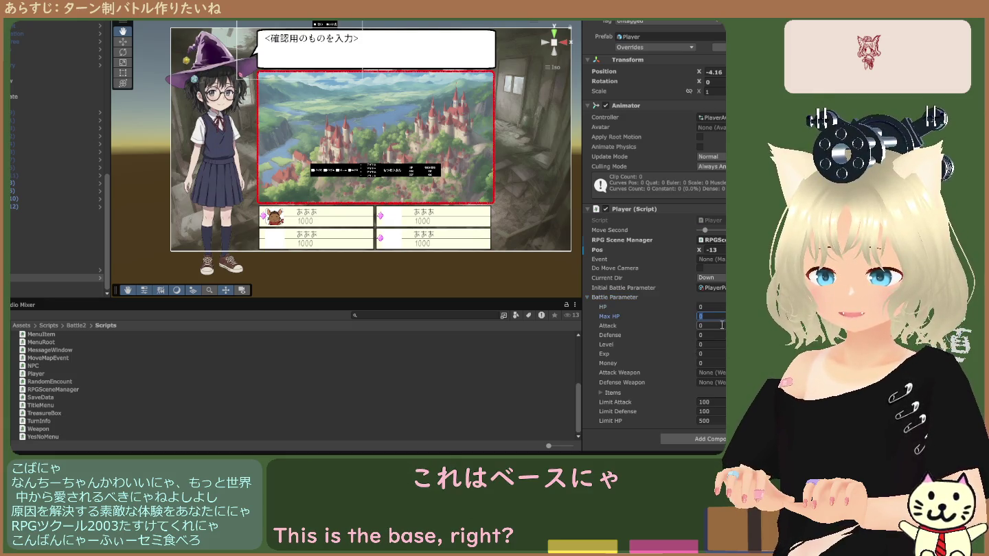
{"action": "left_click", "coordinate": [714, 335]}
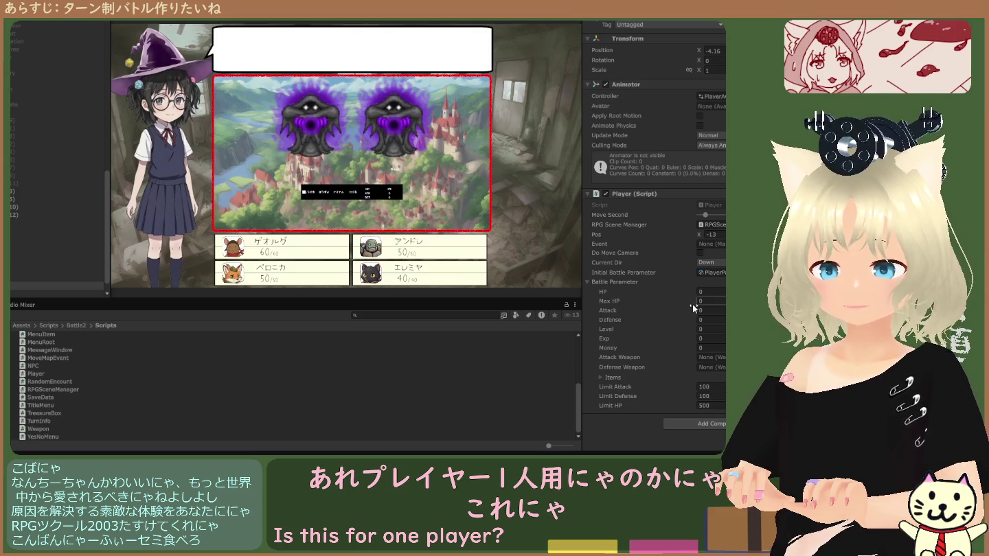
{"action": "left_click", "coordinate": [53, 282]}
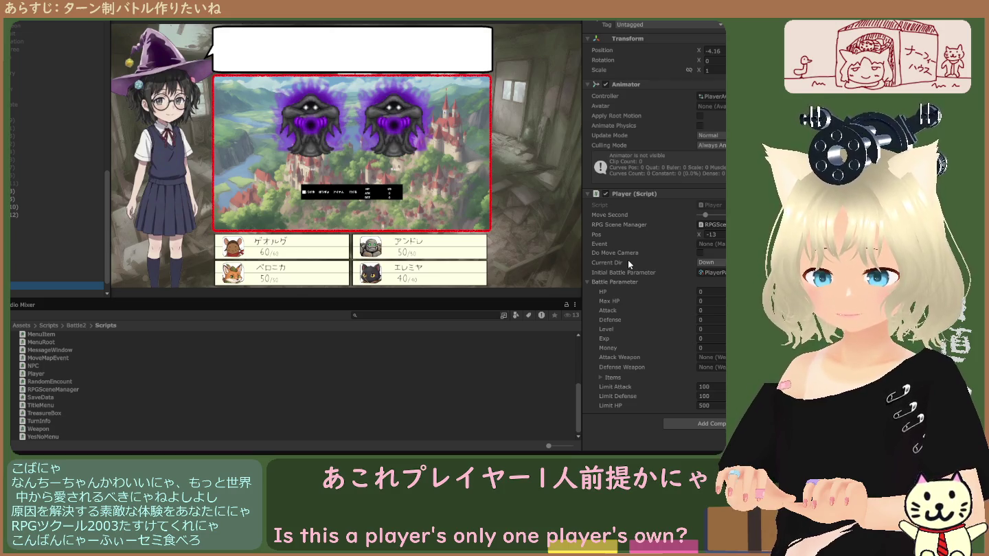
{"action": "left_click", "coordinate": [713, 320]}
{"action": "key", "text": "Tab"}
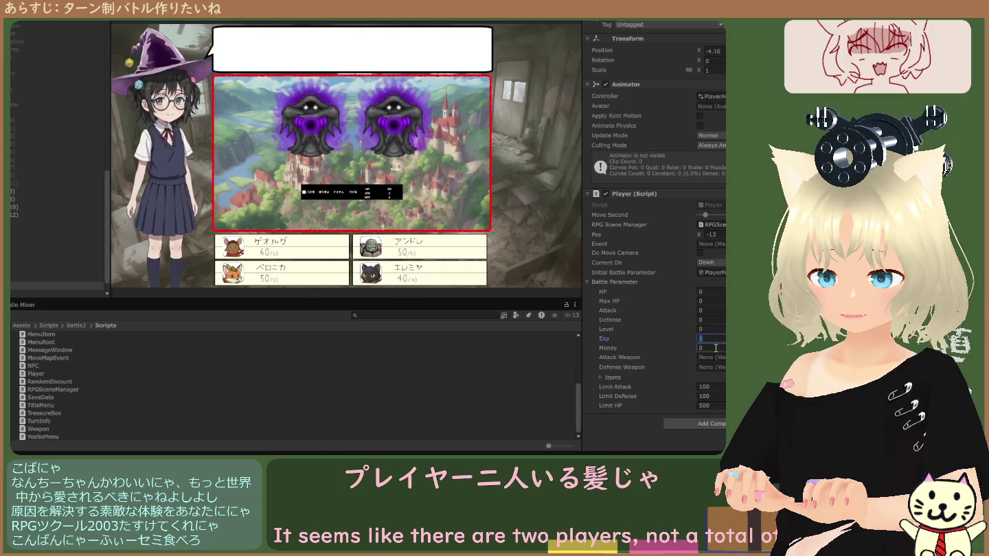
{"action": "key", "text": "shift+Tab"}
{"action": "key", "text": "shift+Tab"}
{"action": "key", "text": "shift+Tab"}
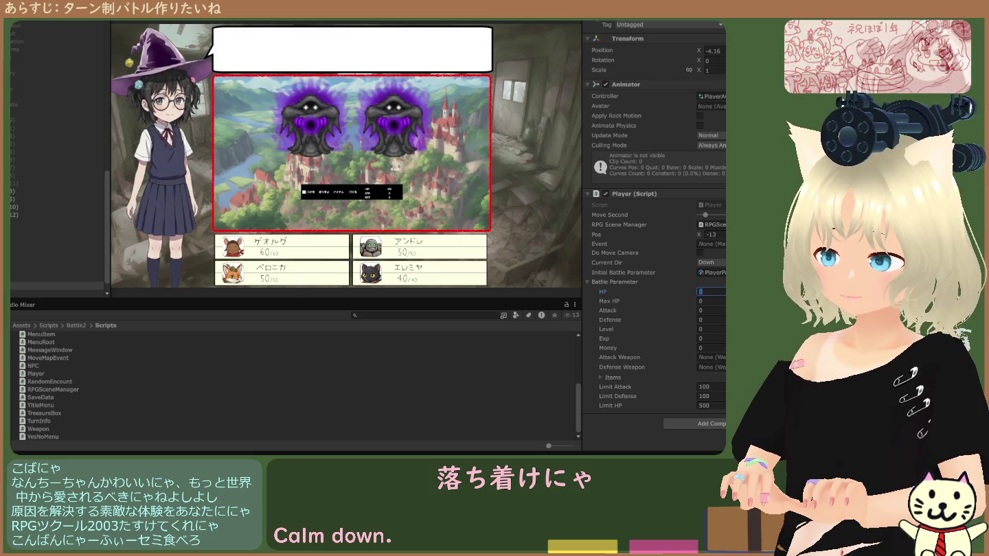
{"action": "left_click", "coordinate": [22, 325]}
Open the Battle scene from Assets/Scenes and return from play mode to scene editing.
{"action": "double_click", "coordinate": [36, 375]}
{"action": "left_click", "coordinate": [36, 337]}
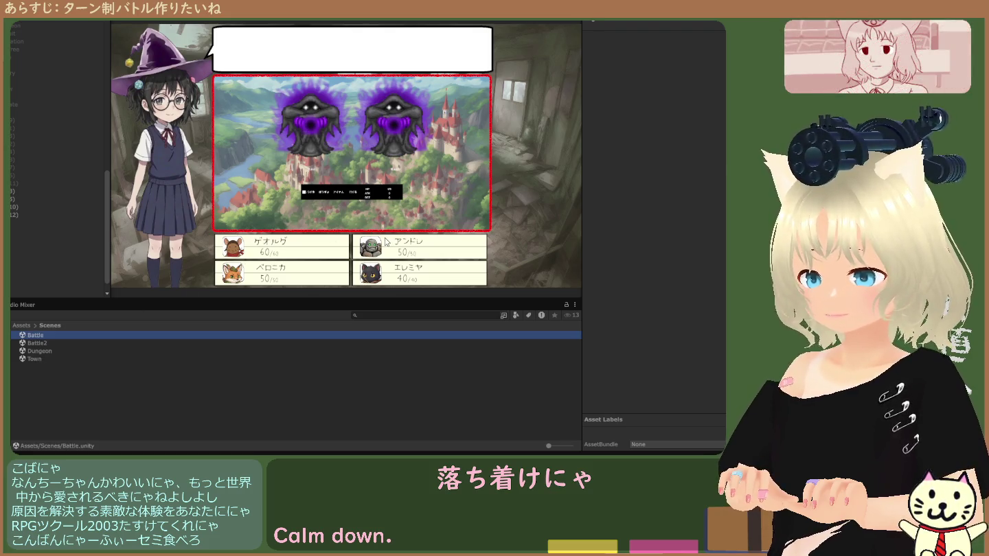
{"action": "left_click", "coordinate": [458, 237]}
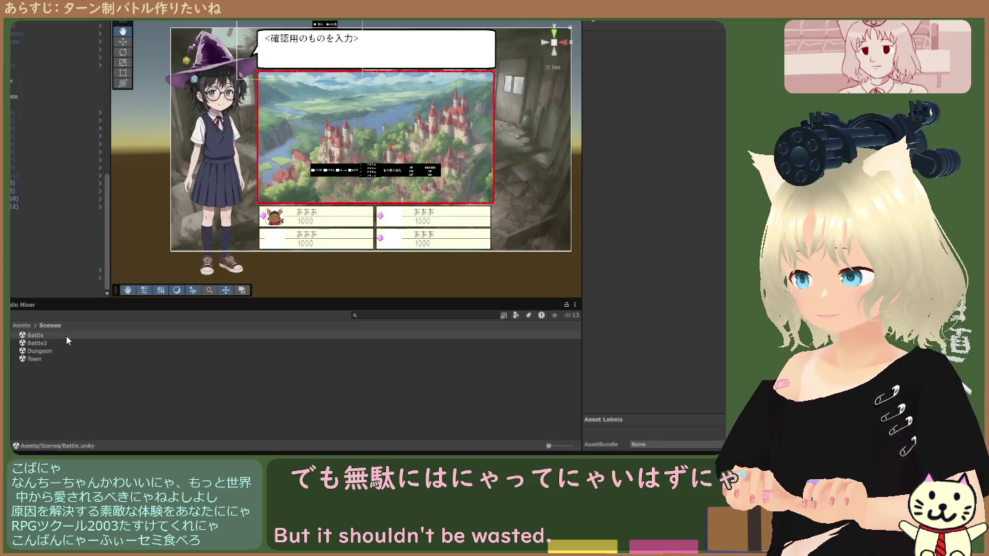
{"action": "left_click", "coordinate": [66, 336]}
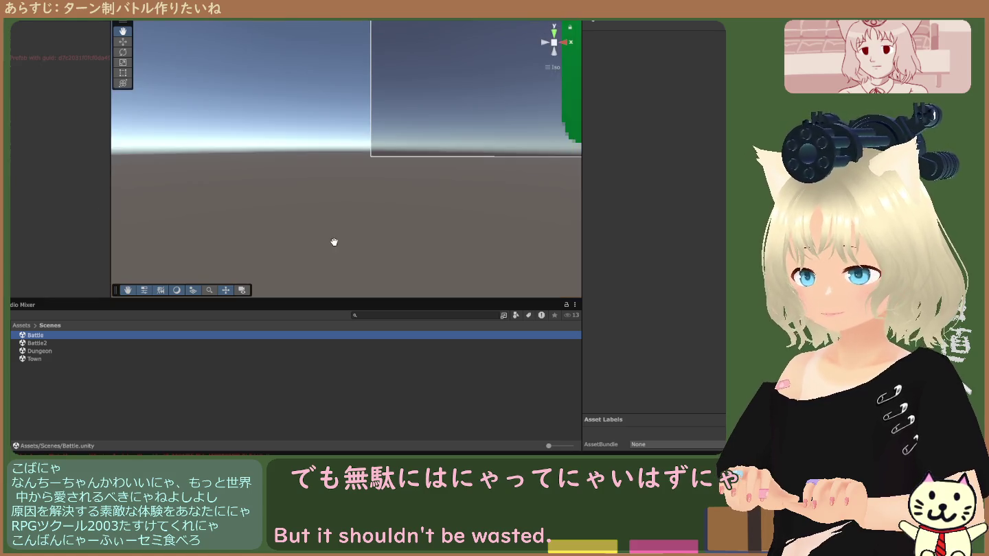
{"action": "scroll", "coordinate": [389, 210], "scroll_direction": "up", "scroll_amount": 10}
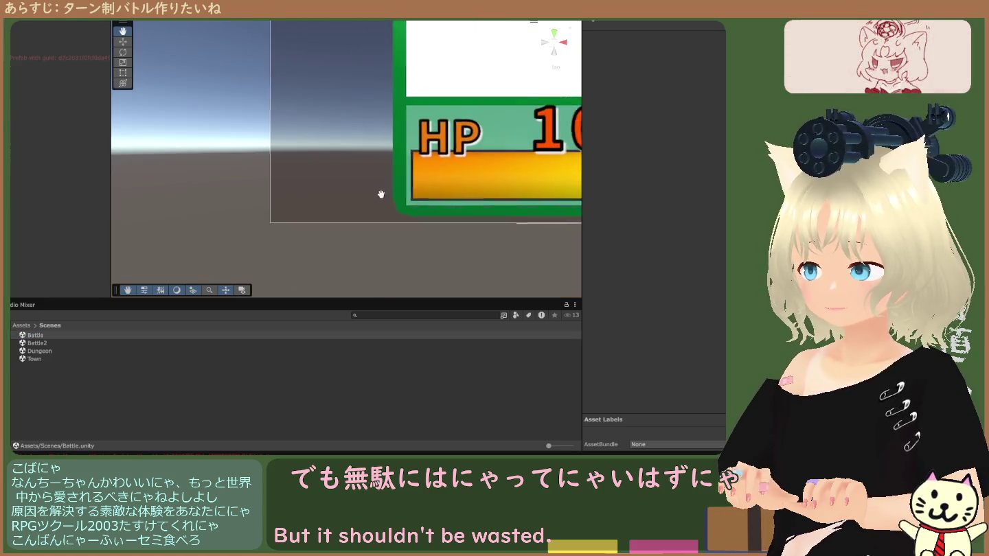
{"action": "scroll", "coordinate": [300, 231], "scroll_direction": "down", "scroll_amount": 6}
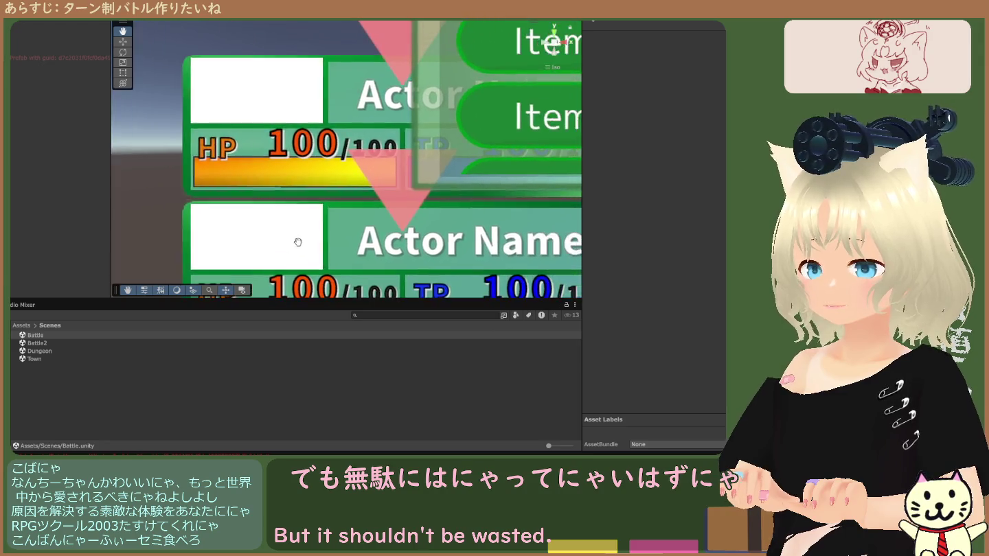
{"action": "scroll", "coordinate": [292, 237], "scroll_direction": "down", "scroll_amount": 3}
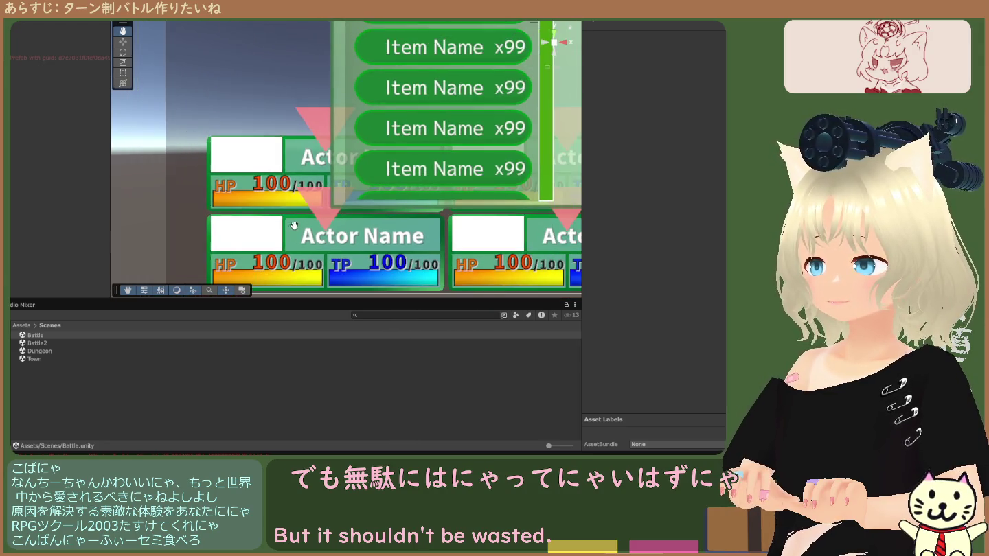
Select and frame the Battle scene's missing prefab object in the Hierarchy.
{"action": "left_click", "coordinate": [27, 56]}
{"action": "double_click", "coordinate": [28, 57]}
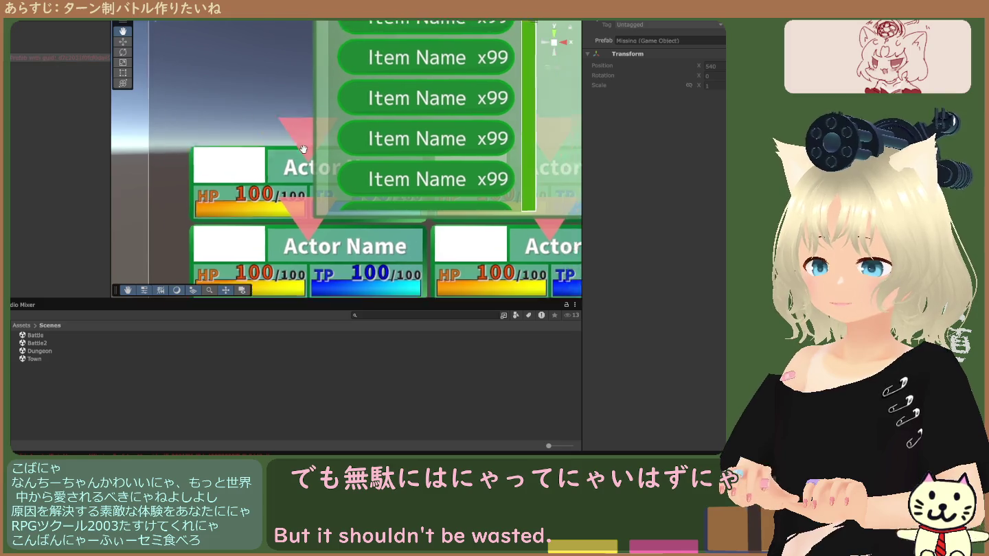
{"action": "scroll", "coordinate": [338, 179], "scroll_direction": "down", "scroll_amount": 5}
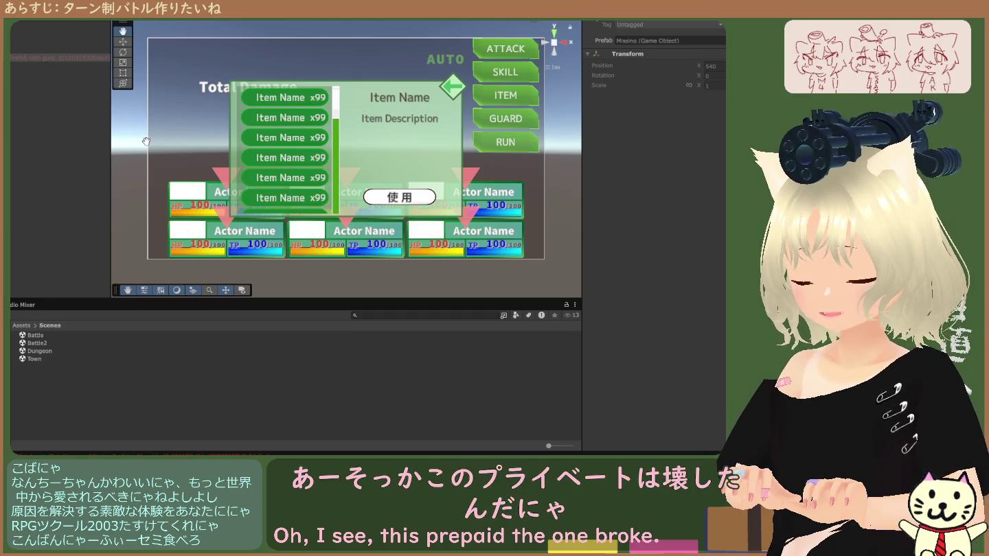
{"action": "left_click", "coordinate": [21, 71]}
{"action": "left_click", "coordinate": [26, 59]}
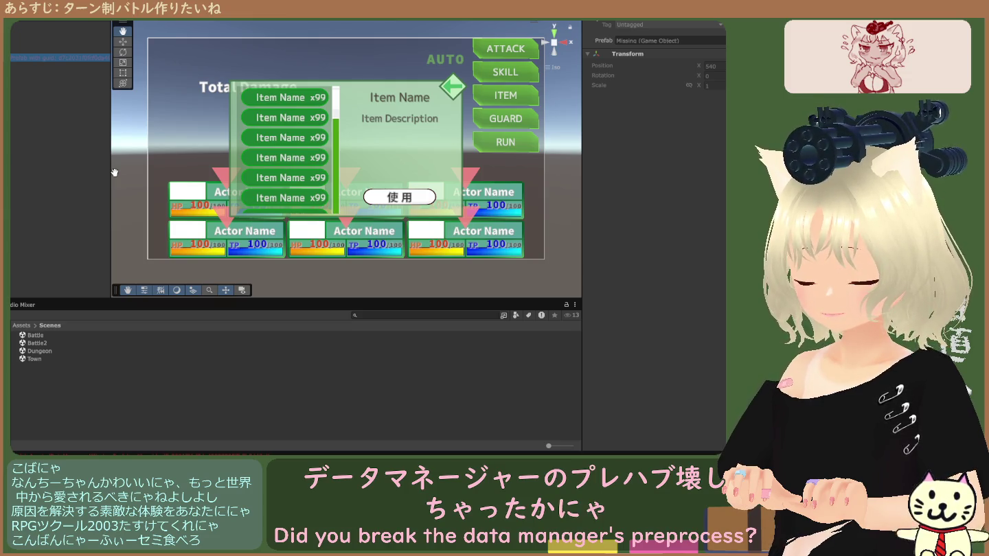
Centre the Battle2 battle canvas in the Scene view, then reopen the old Battle scene.
{"action": "left_click", "coordinate": [48, 342]}
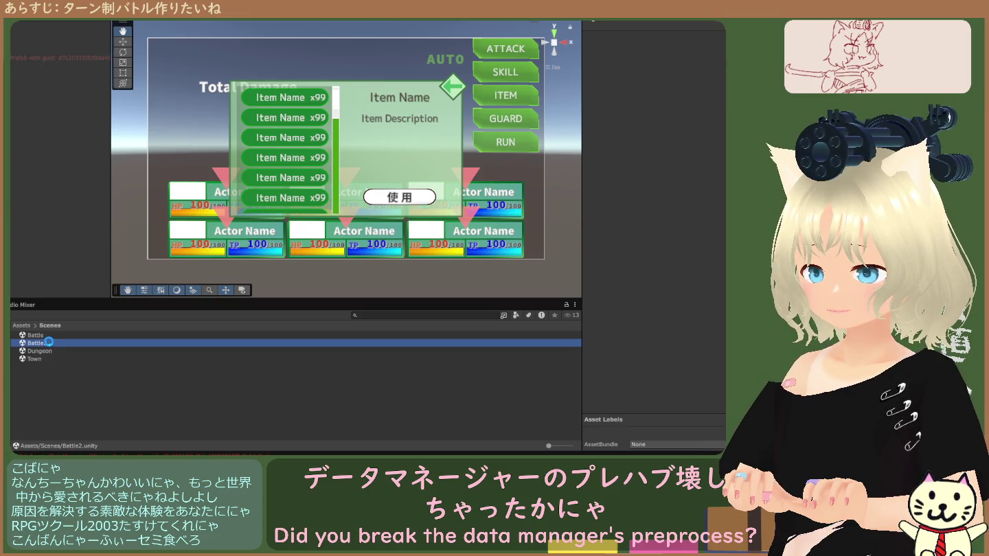
{"action": "left_click_drag", "start_coordinate": [205, 258], "coordinate": [399, 174]}
{"action": "scroll", "coordinate": [375, 158], "scroll_direction": "up", "scroll_amount": 5}
{"action": "scroll", "coordinate": [375, 157], "scroll_direction": "up", "scroll_amount": 5}
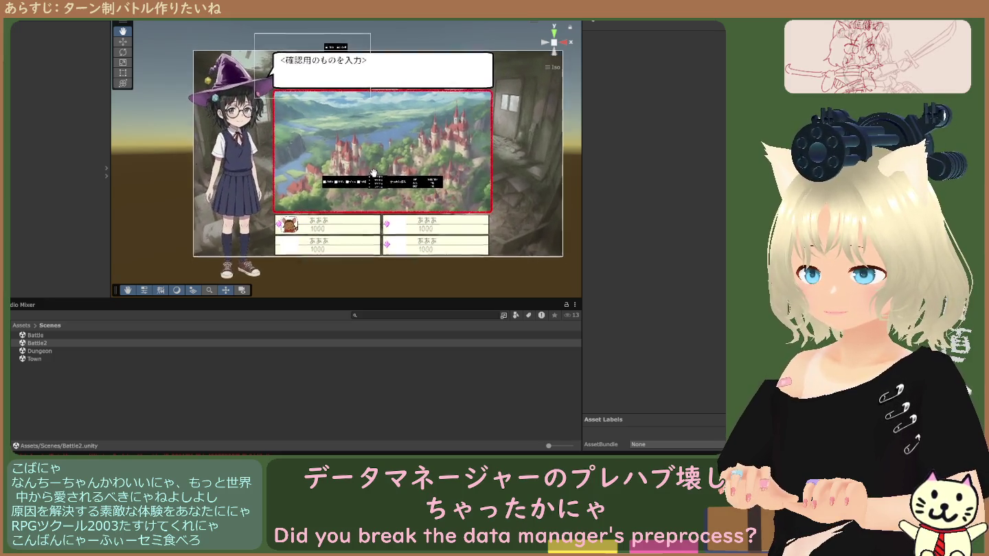
{"action": "scroll", "coordinate": [375, 184], "scroll_direction": "up", "scroll_amount": 2}
{"action": "left_click_drag", "start_coordinate": [375, 183], "coordinate": [333, 171]}
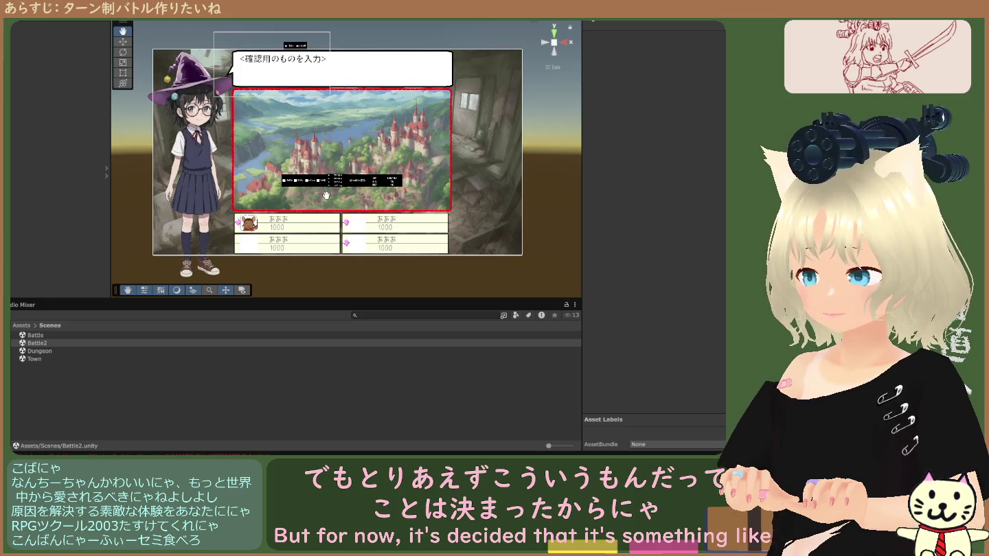
{"action": "double_click", "coordinate": [42, 337]}
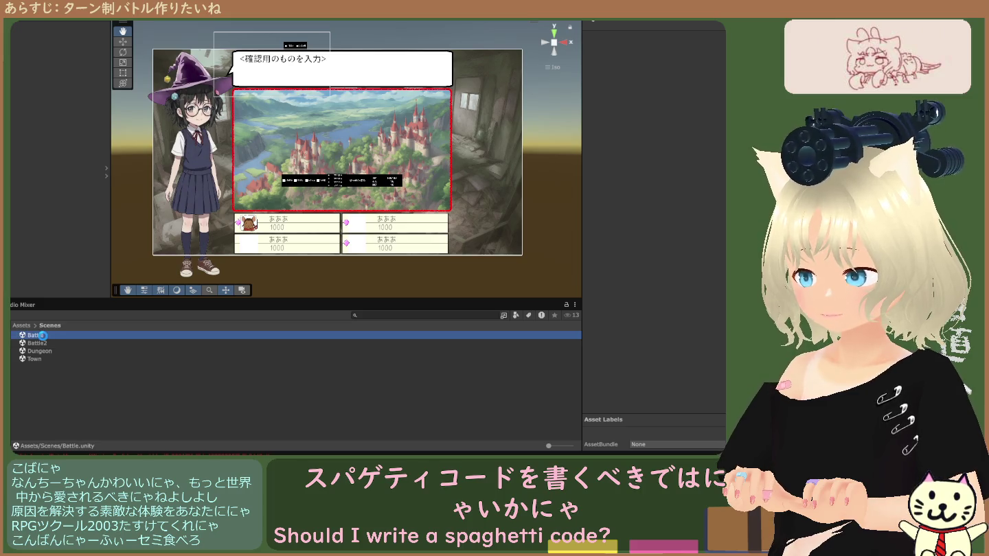
Open the Town scene and centre its small UI image in the Scene view.
{"action": "scroll", "coordinate": [289, 200], "scroll_direction": "up", "scroll_amount": 8}
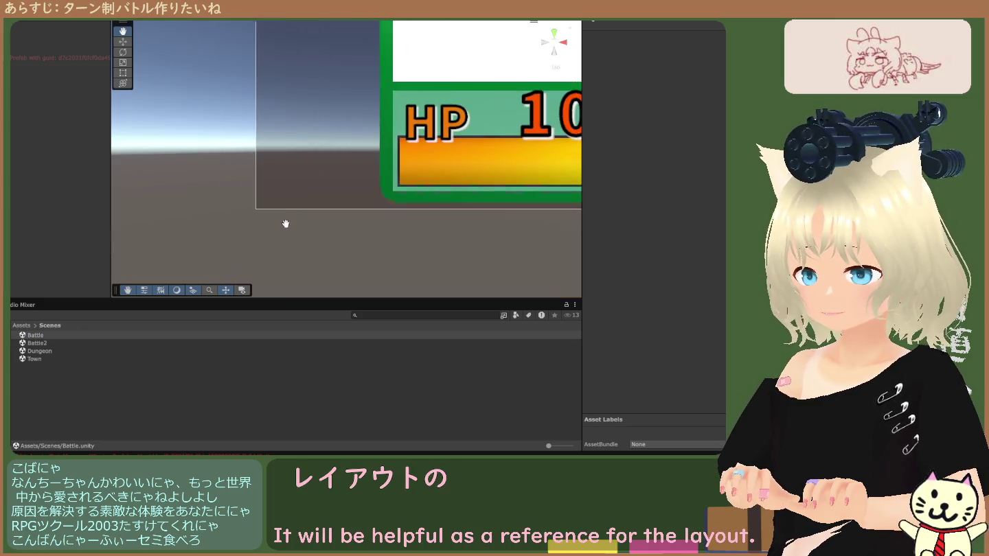
{"action": "scroll", "coordinate": [348, 204], "scroll_direction": "down", "scroll_amount": 6}
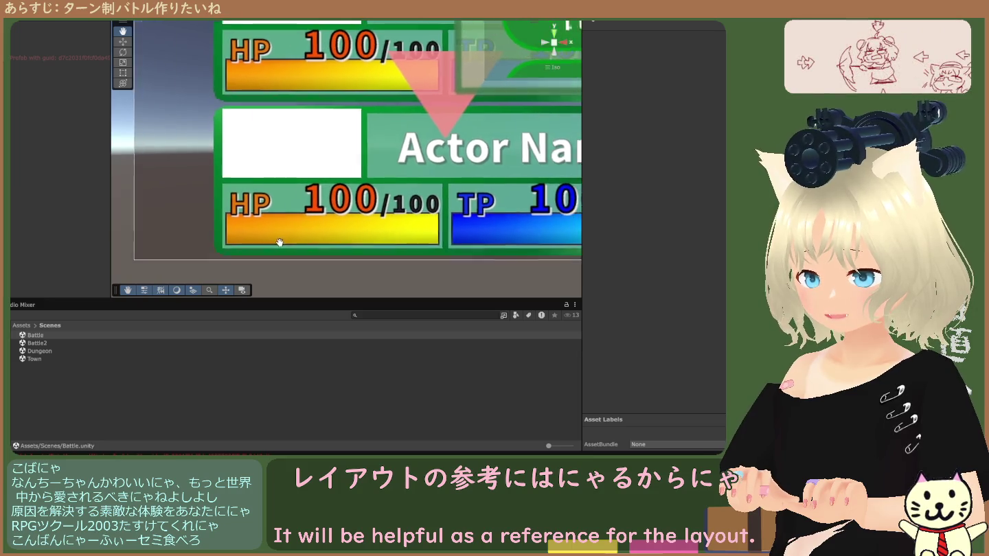
{"action": "scroll", "coordinate": [289, 233], "scroll_direction": "down", "scroll_amount": 5}
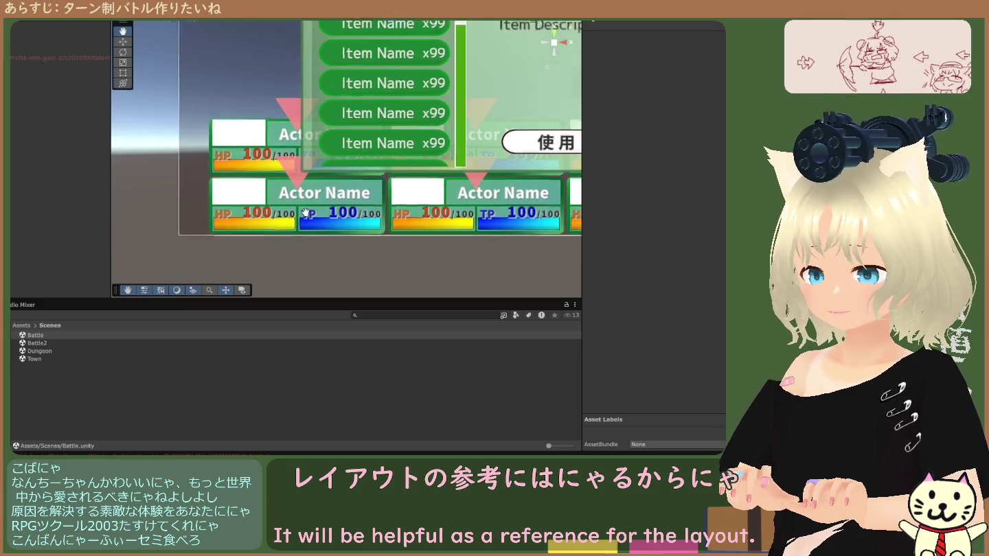
{"action": "scroll", "coordinate": [276, 234], "scroll_direction": "down", "scroll_amount": 3}
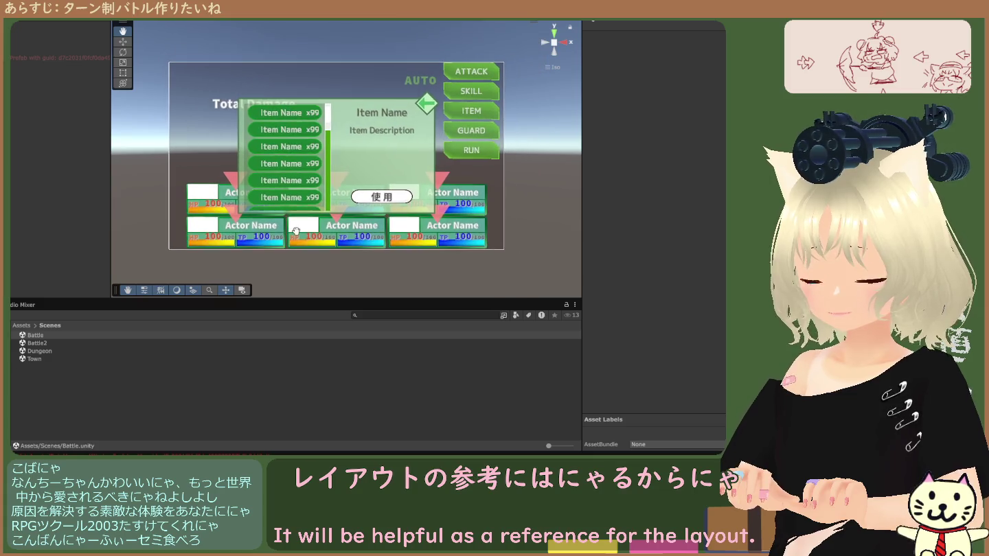
{"action": "left_click", "coordinate": [41, 344]}
{"action": "left_click", "coordinate": [37, 359]}
{"action": "double_click", "coordinate": [37, 360]}
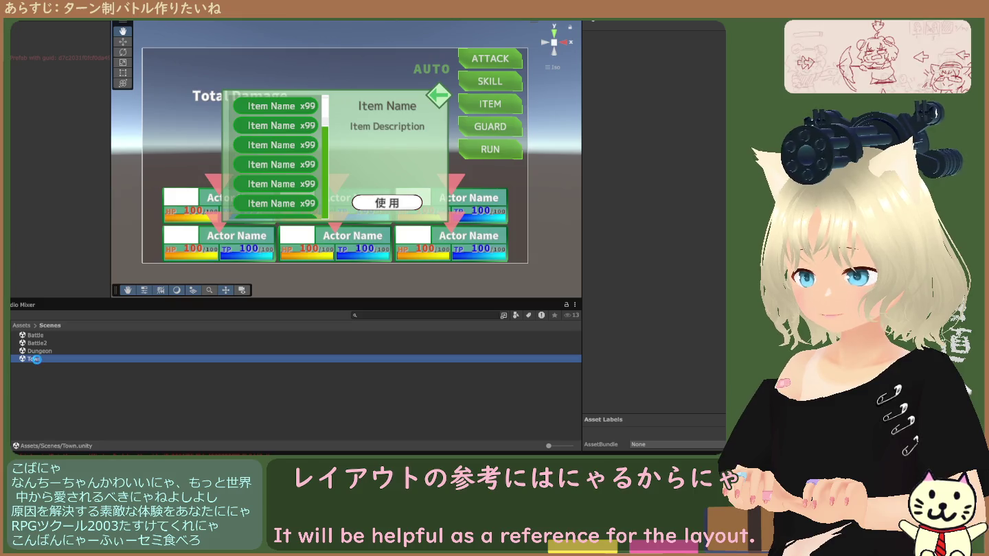
{"action": "left_click_drag", "start_coordinate": [198, 203], "coordinate": [328, 199]}
{"action": "scroll", "coordinate": [344, 202], "scroll_direction": "up", "scroll_amount": 3}
Open the Dungeon scene, zoom onto its canvas and select its Canvas object.
{"action": "double_click", "coordinate": [92, 352]}
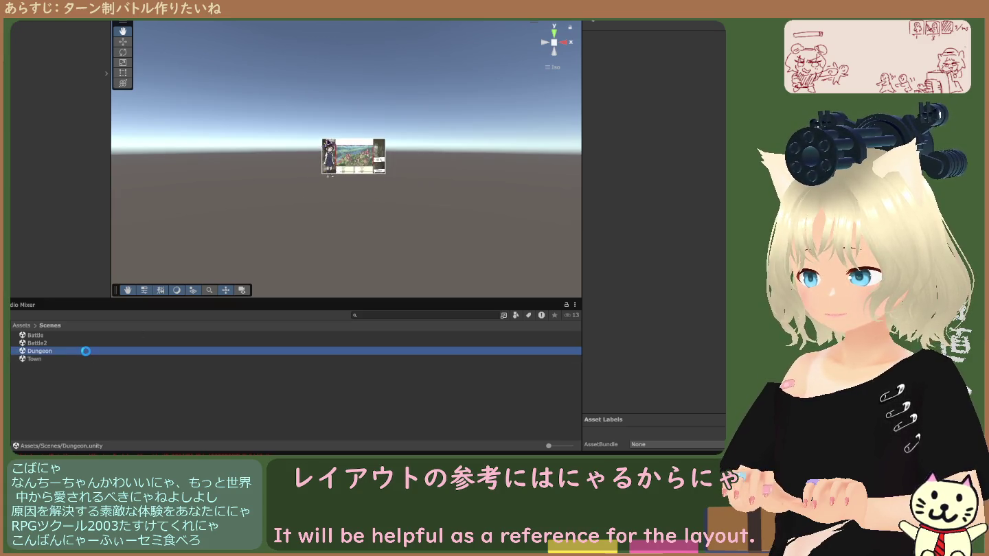
{"action": "scroll", "coordinate": [315, 207], "scroll_direction": "up", "scroll_amount": 5}
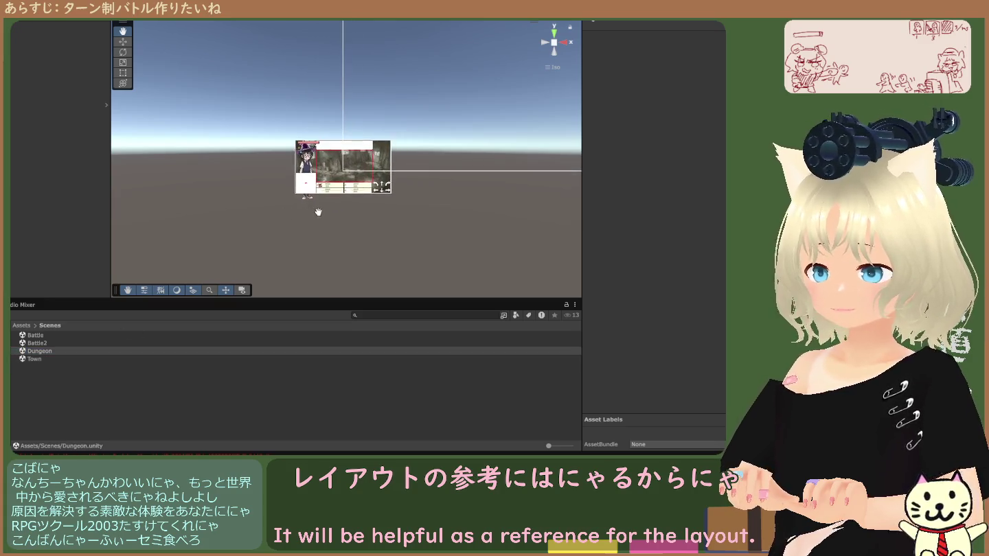
{"action": "scroll", "coordinate": [300, 227], "scroll_direction": "up", "scroll_amount": 4}
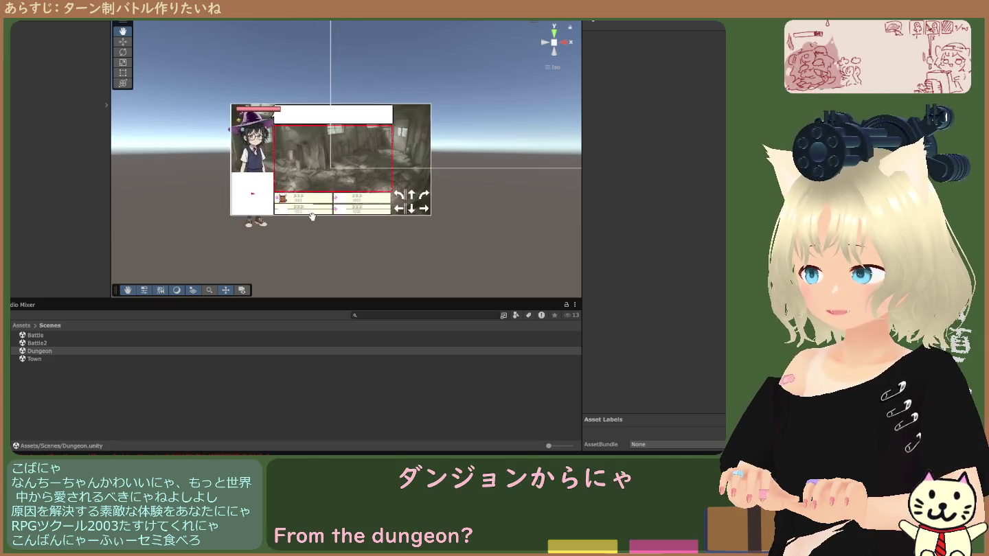
{"action": "scroll", "coordinate": [327, 197], "scroll_direction": "up", "scroll_amount": 4}
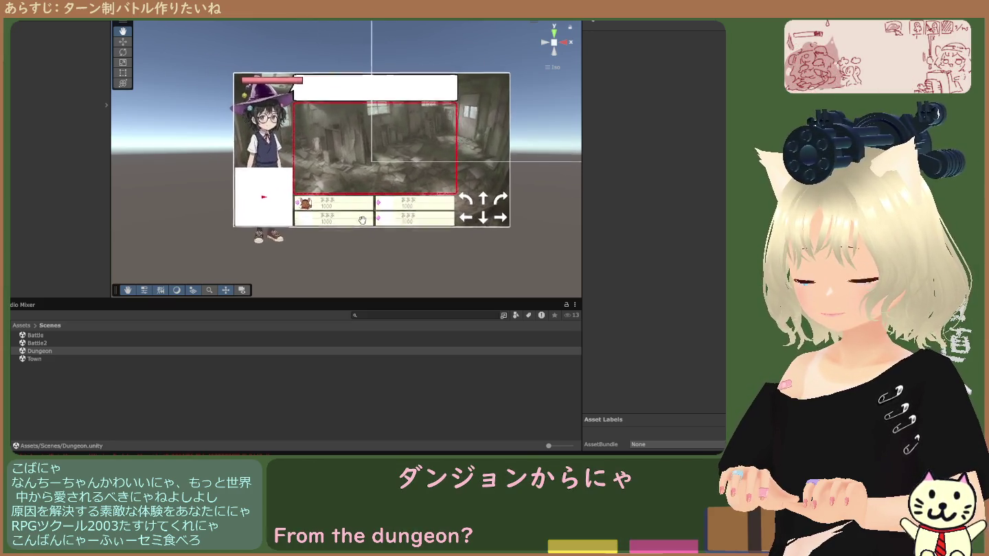
{"action": "scroll", "coordinate": [357, 225], "scroll_direction": "up", "scroll_amount": 3}
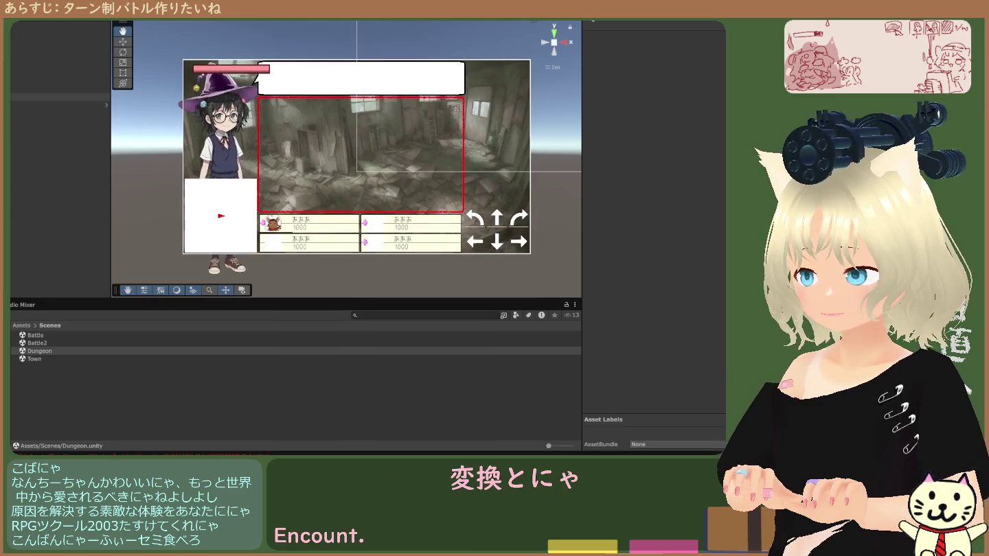
{"action": "left_click", "coordinate": [69, 81]}
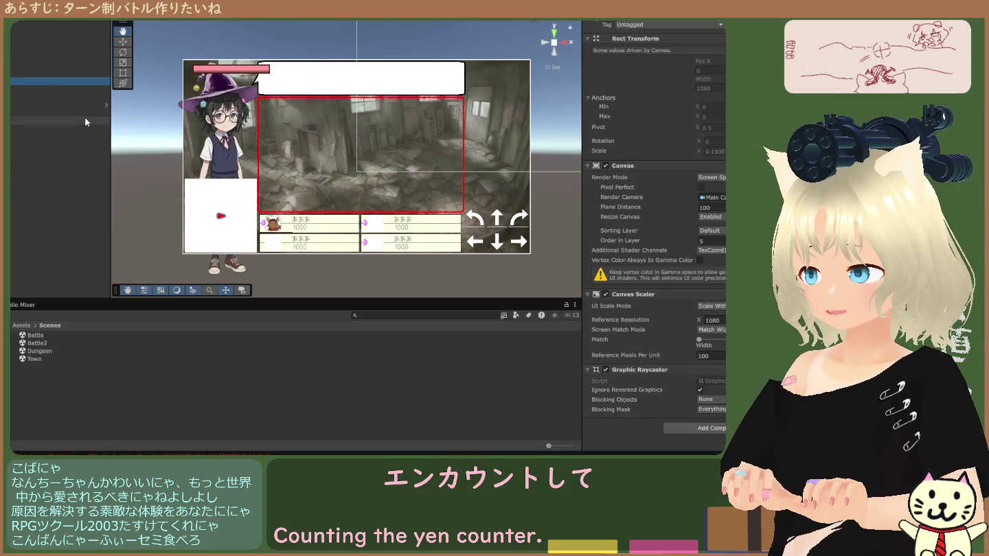
Inspect DataManager, Canvas and Dungeon Manager, then locate DungeonManager in Scripts/Dungeons.
{"action": "left_click", "coordinate": [12, 104]}
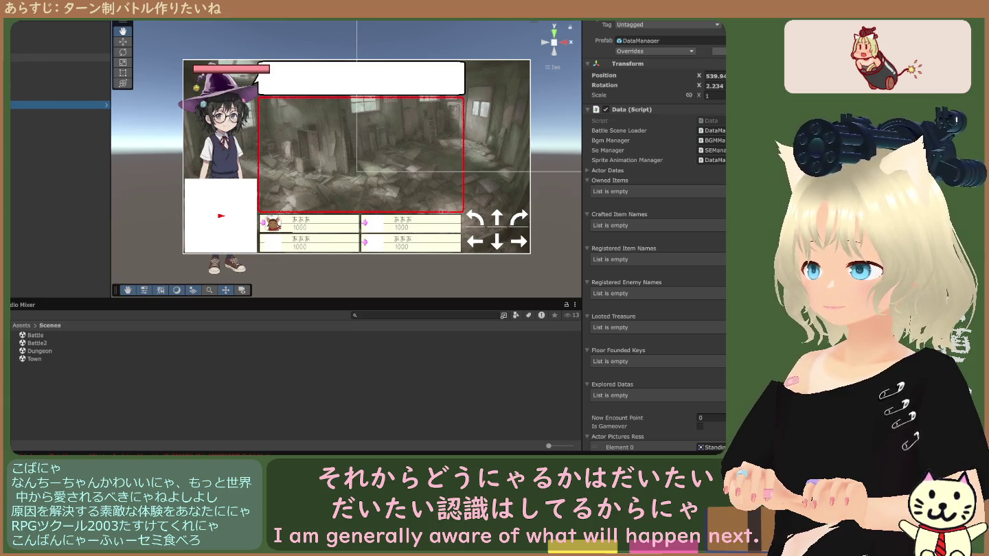
{"action": "left_click", "coordinate": [61, 58]}
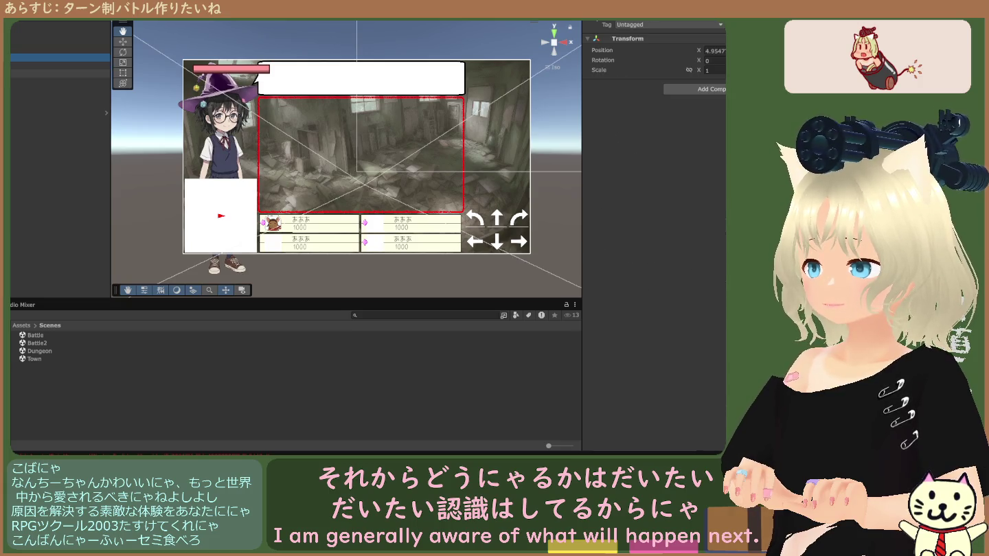
{"action": "left_click", "coordinate": [59, 81]}
{"action": "left_click", "coordinate": [60, 82]}
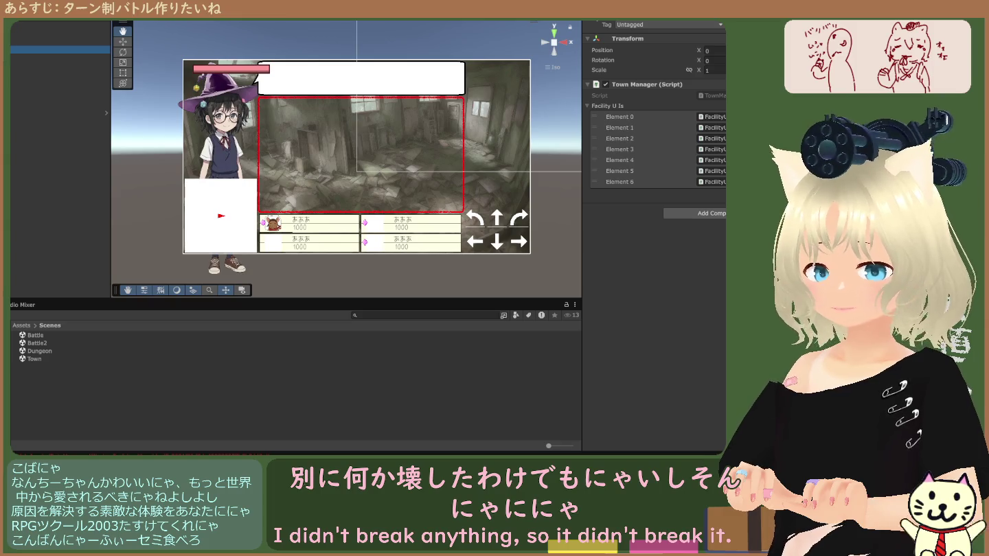
{"action": "key", "text": "Up"}
{"action": "key", "text": "Up"}
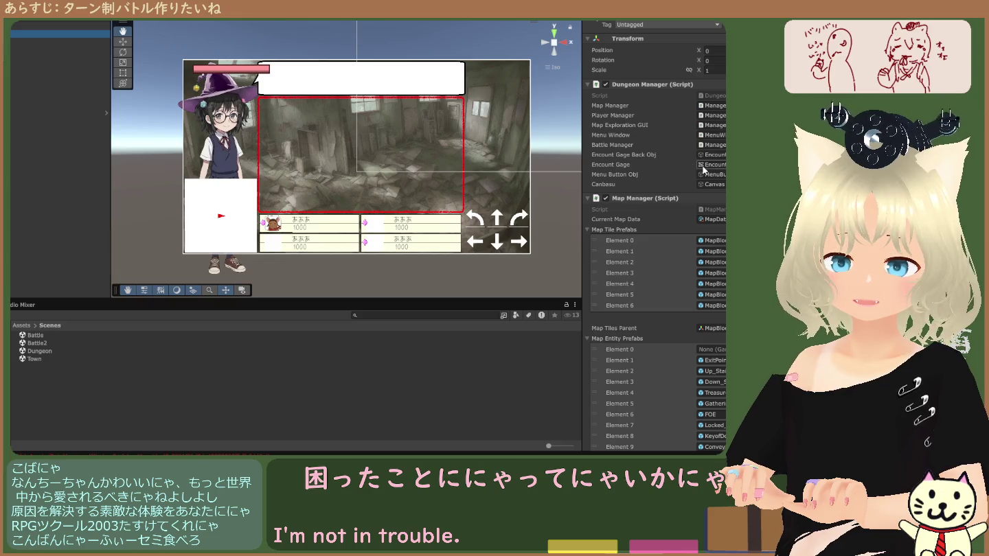
{"action": "left_click", "coordinate": [712, 95]}
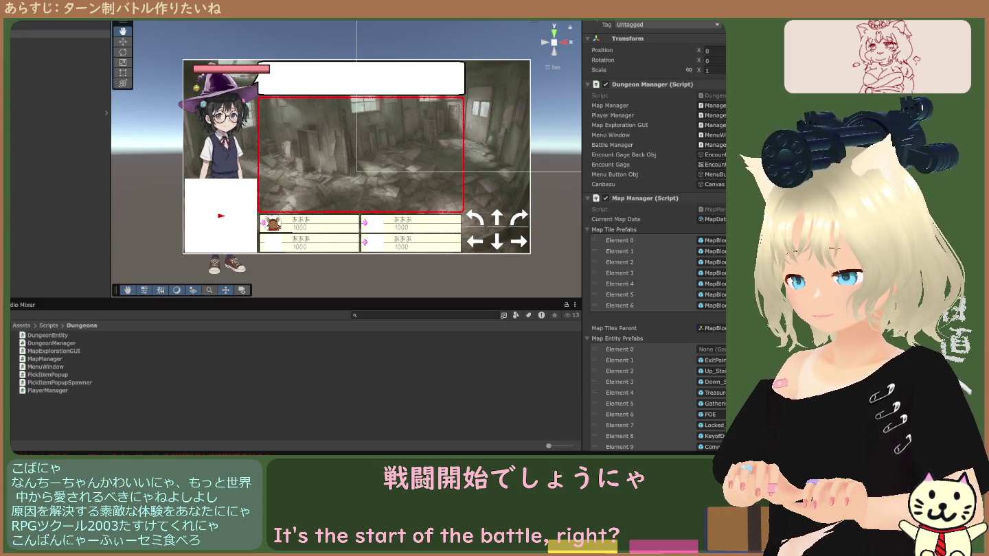
Open the Console and read the error about opening Battle.unity.
{"action": "key", "text": "ctrl+shift+c"}
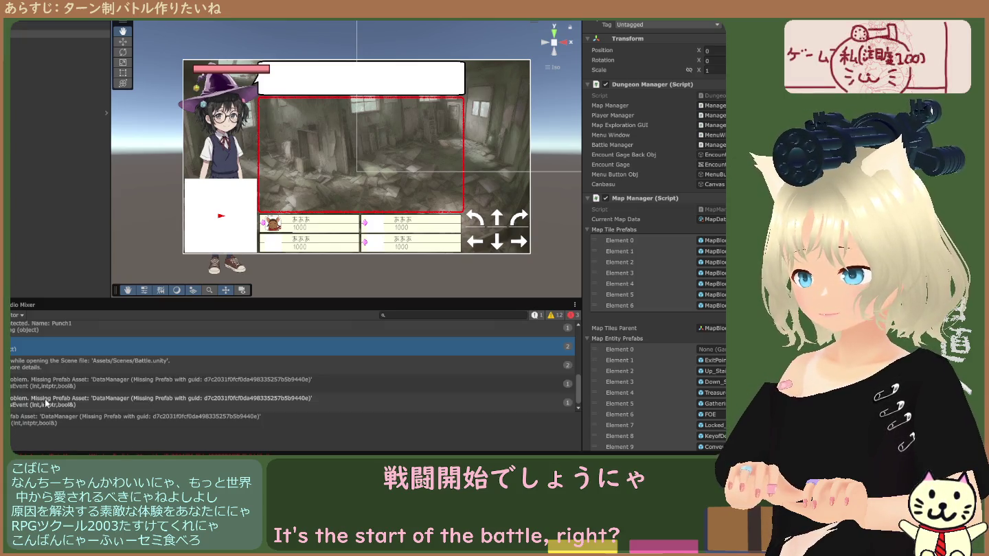
{"action": "left_click", "coordinate": [36, 379]}
{"action": "left_click", "coordinate": [48, 366]}
{"action": "left_click", "coordinate": [44, 380]}
{"action": "left_click", "coordinate": [50, 366]}
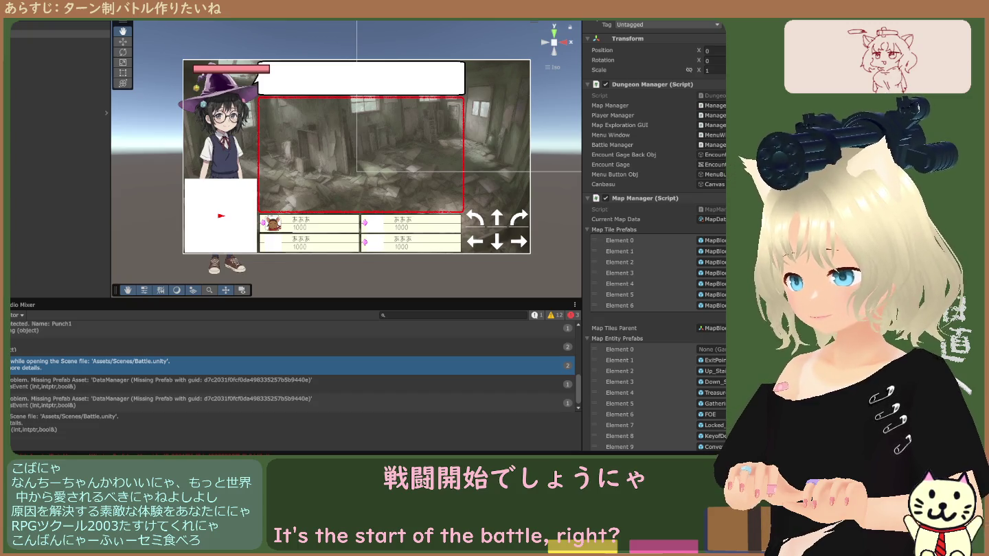
Compare the Missing Prefab Asset 'DataManager' warnings in the Console.
{"action": "left_click", "coordinate": [90, 384]}
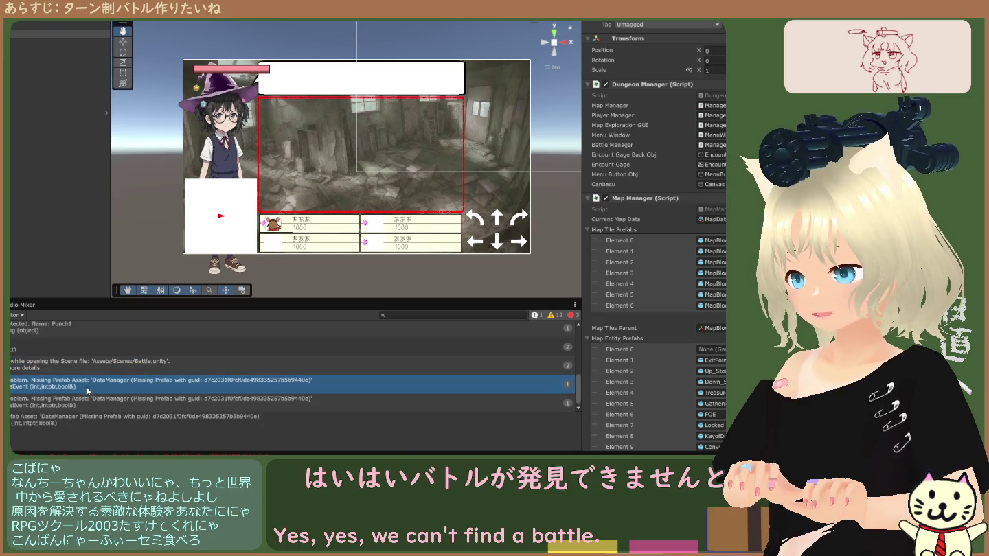
{"action": "left_click", "coordinate": [108, 367]}
{"action": "left_click", "coordinate": [114, 379]}
{"action": "left_click", "coordinate": [123, 402]}
{"action": "left_click", "coordinate": [133, 385]}
{"action": "left_click", "coordinate": [139, 370]}
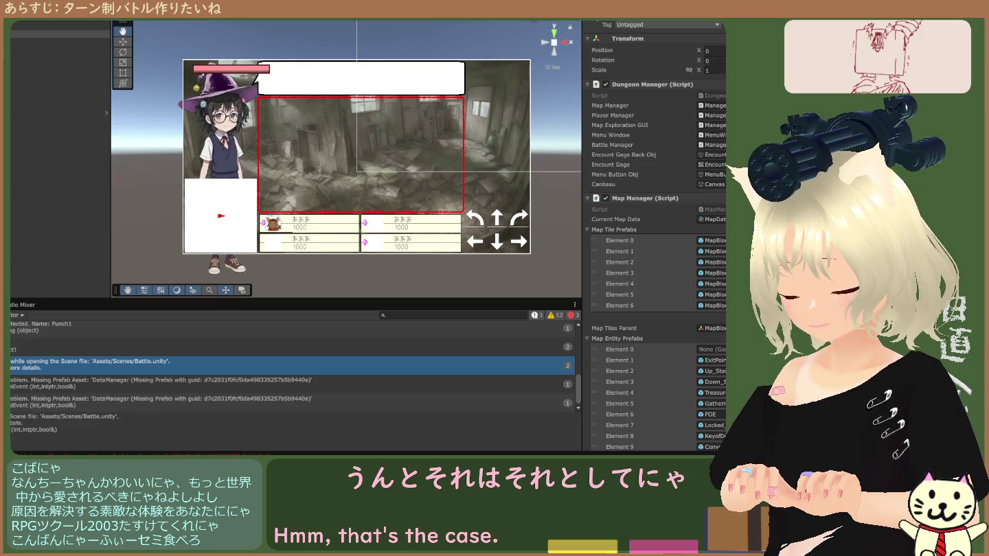
{"action": "left_click", "coordinate": [64, 383]}
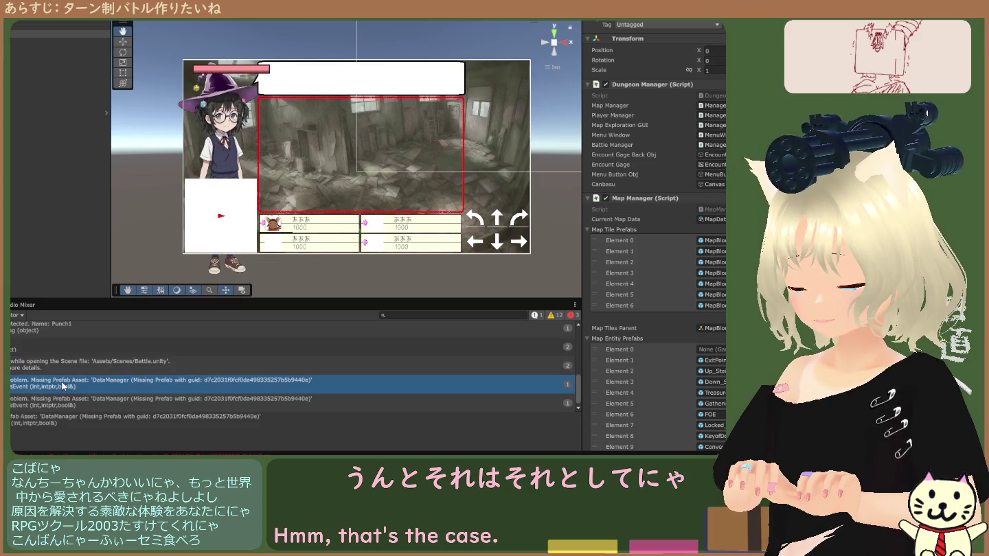
{"action": "left_click", "coordinate": [66, 402]}
{"action": "left_click", "coordinate": [72, 389]}
{"action": "left_click", "coordinate": [75, 404]}
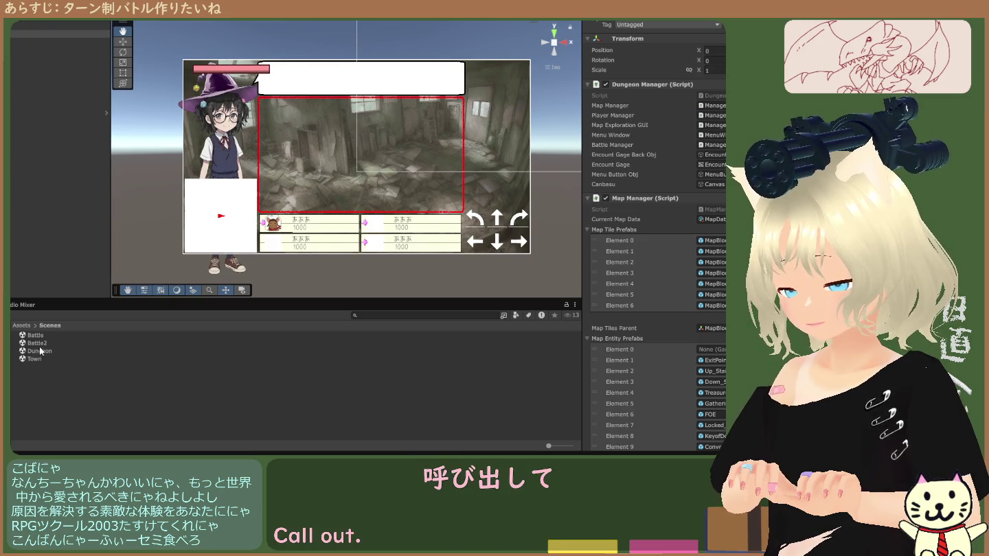
Open Battle2.unity, then the original Battle.unity, from Assets/Scenes.
{"action": "left_click", "coordinate": [38, 342]}
{"action": "double_click", "coordinate": [38, 343]}
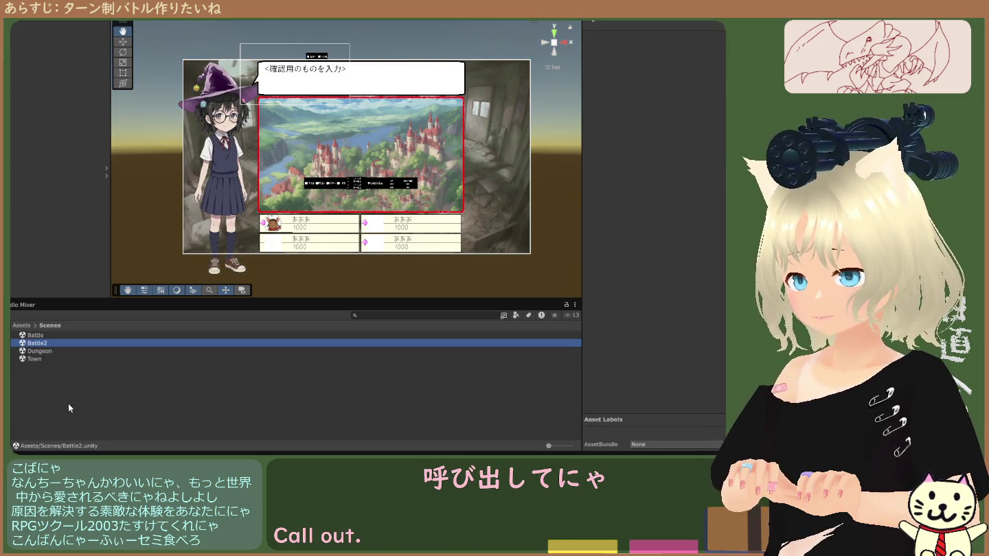
{"action": "double_click", "coordinate": [38, 336]}
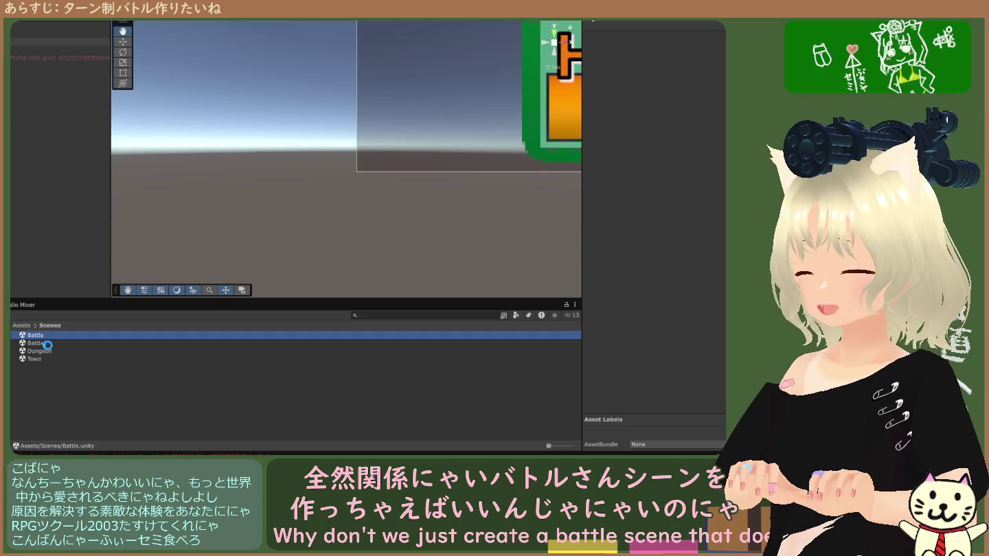
Duplicate the Dungeon scene in Assets/Scenes with Ctrl+D.
{"action": "left_click", "coordinate": [58, 371]}
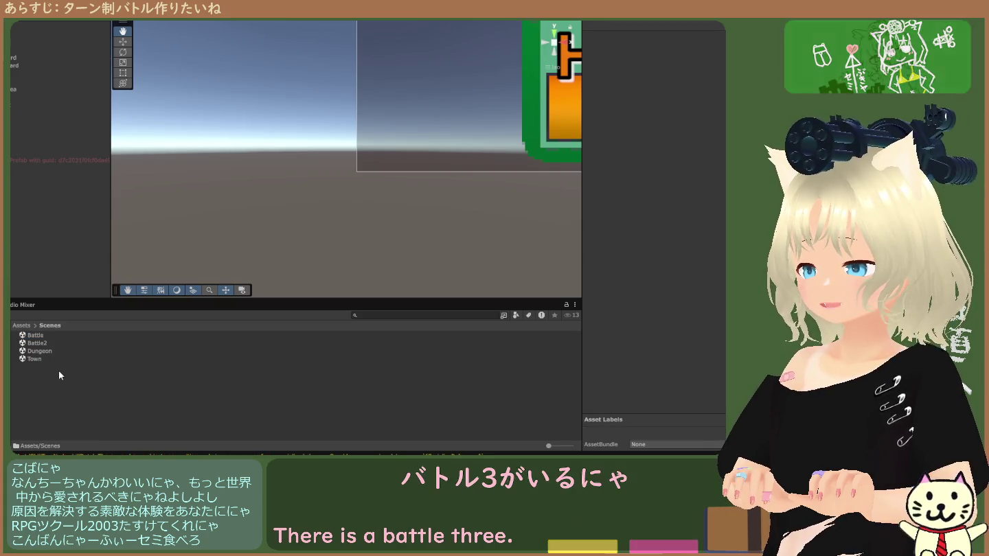
{"action": "left_click", "coordinate": [45, 390]}
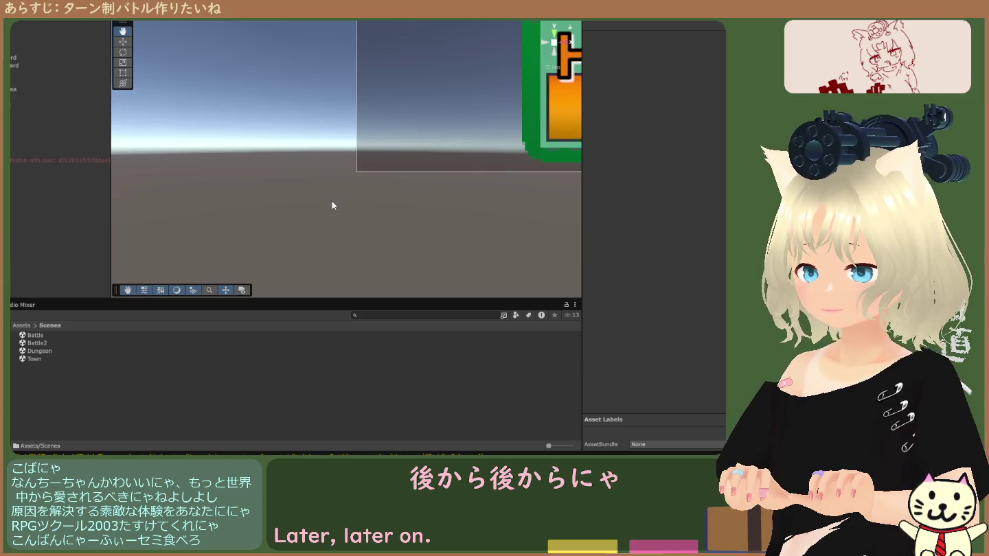
{"action": "left_click", "coordinate": [70, 389]}
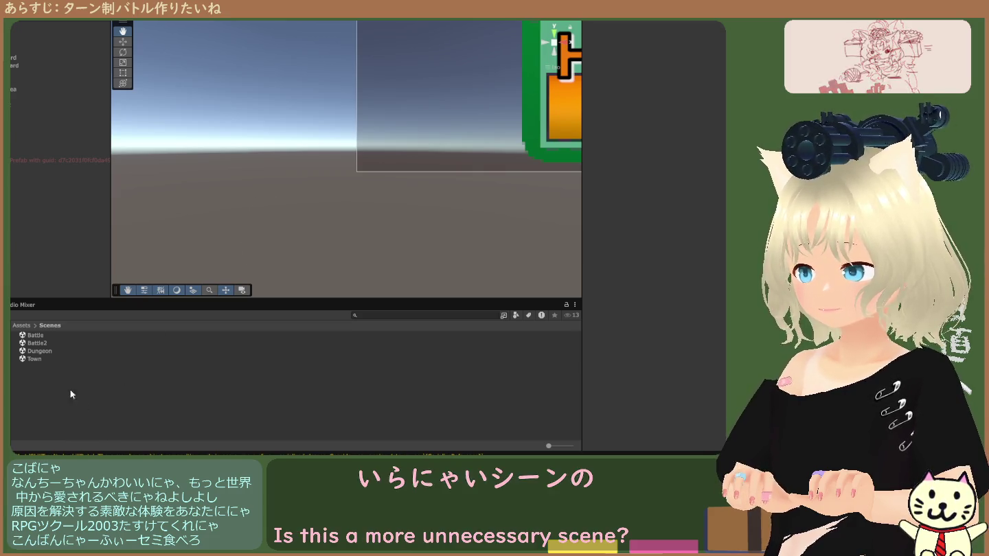
{"action": "left_click", "coordinate": [38, 360]}
{"action": "left_click", "coordinate": [41, 353]}
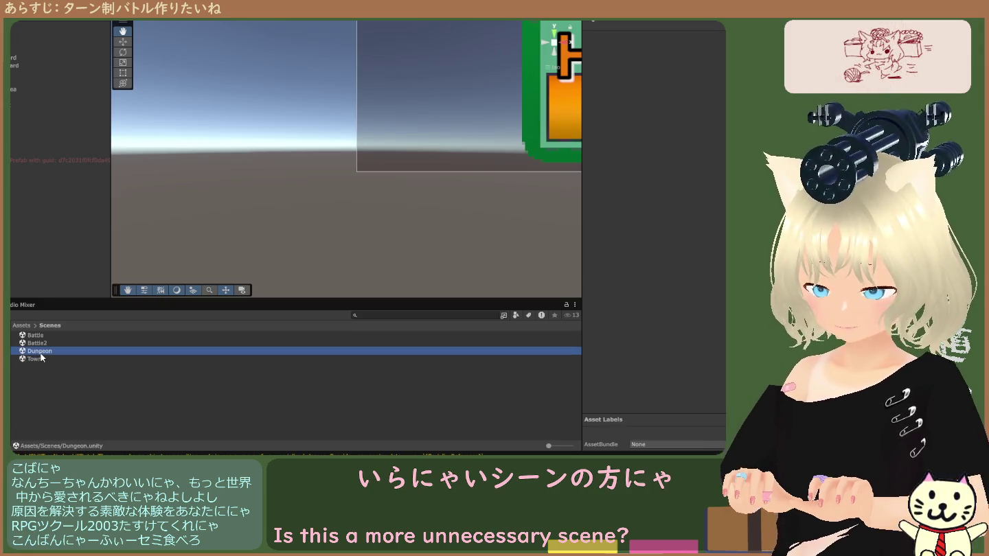
{"action": "key", "text": "ctrl+d"}
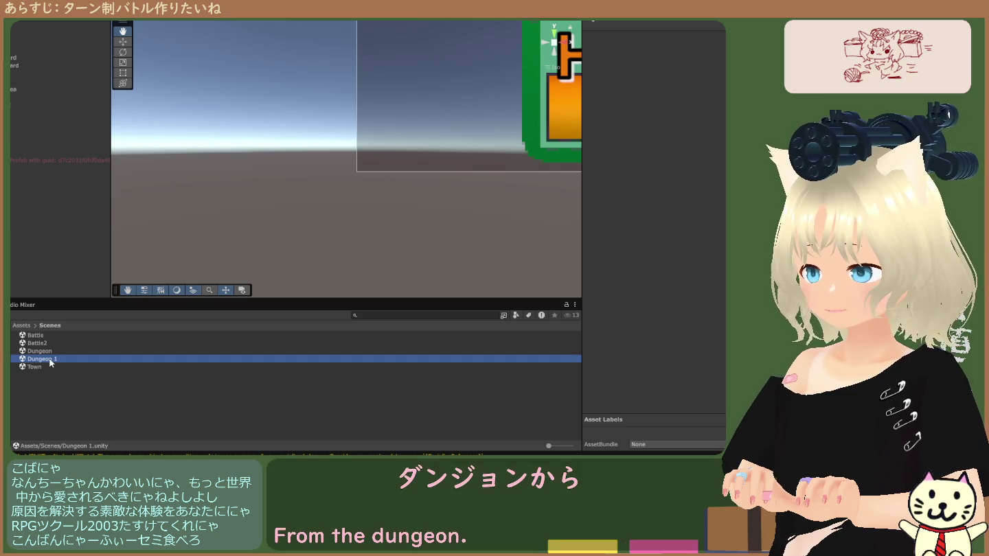
Rename the Dungeon 1 copy to Battle3.
{"action": "key", "text": "F2"}
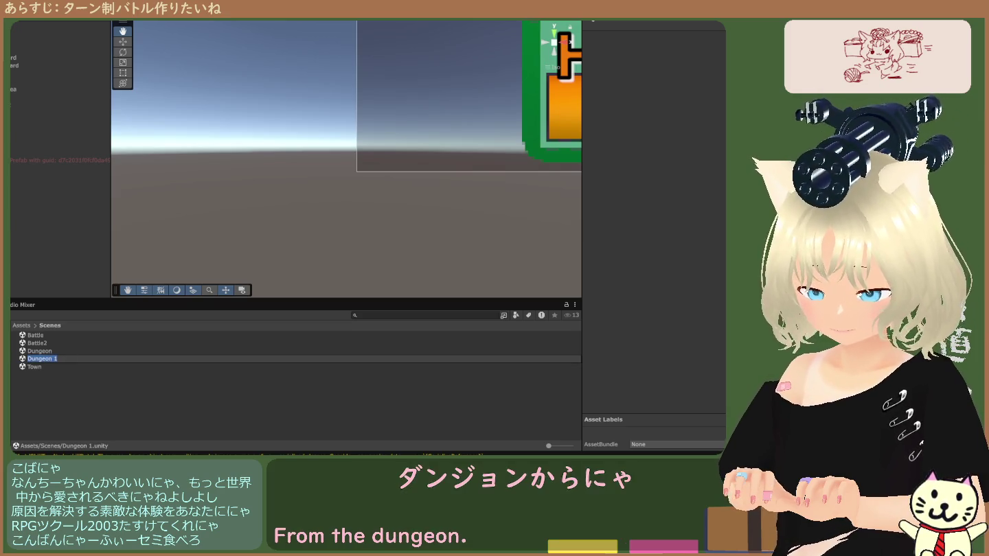
{"action": "left_click", "coordinate": [40, 342]}
{"action": "left_click", "coordinate": [42, 336]}
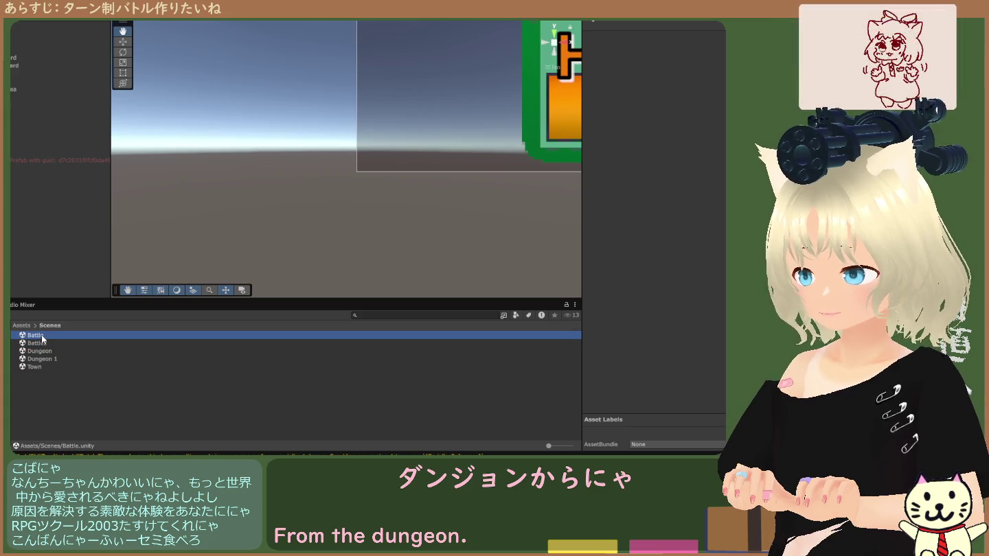
{"action": "key", "text": "F2"}
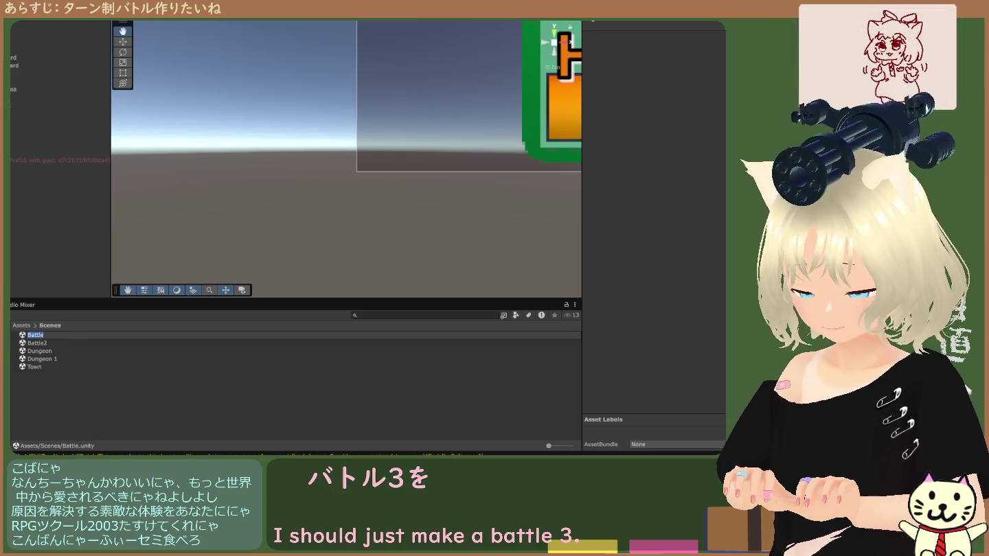
{"action": "left_click", "coordinate": [41, 360]}
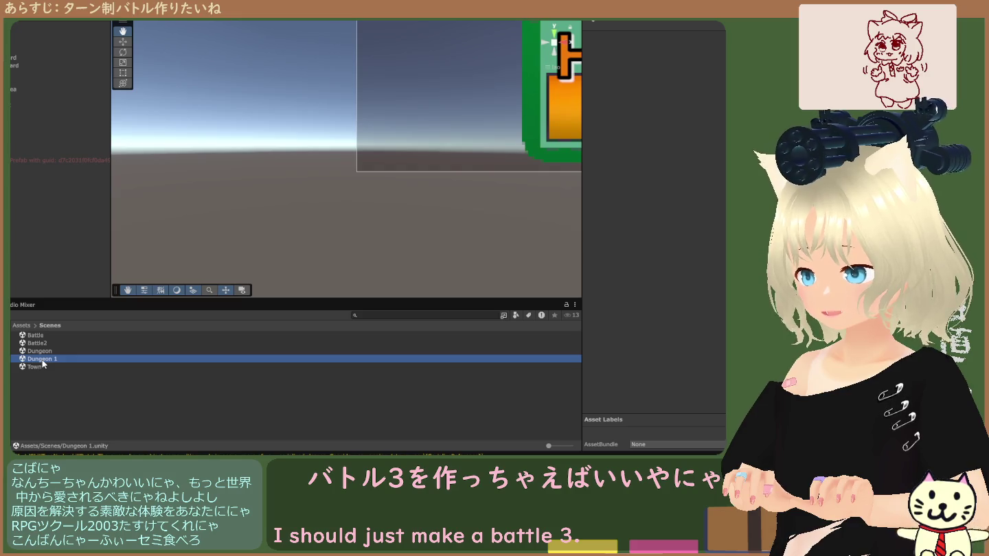
{"action": "key", "text": "F2"}
{"action": "type", "text": "Battle3"}
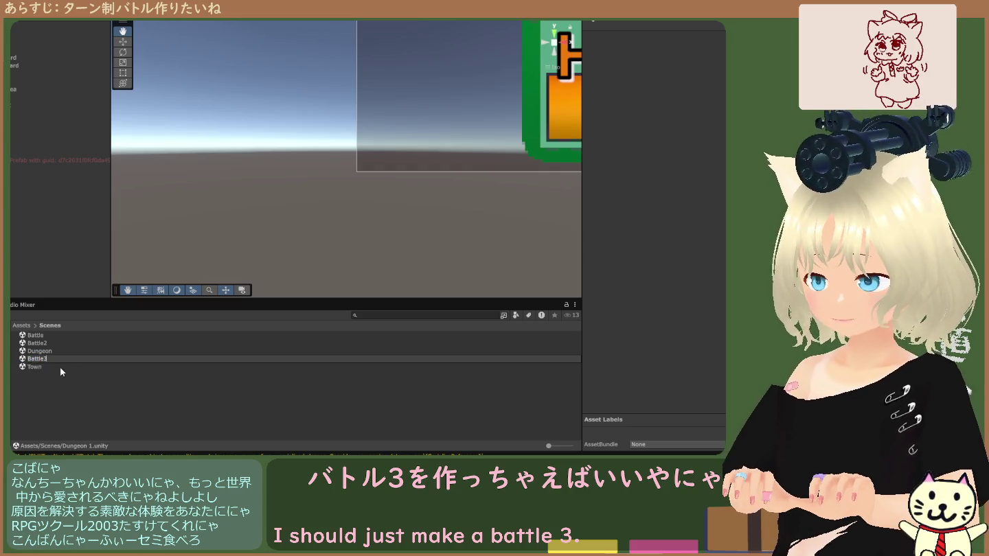
{"action": "key", "text": "Return"}
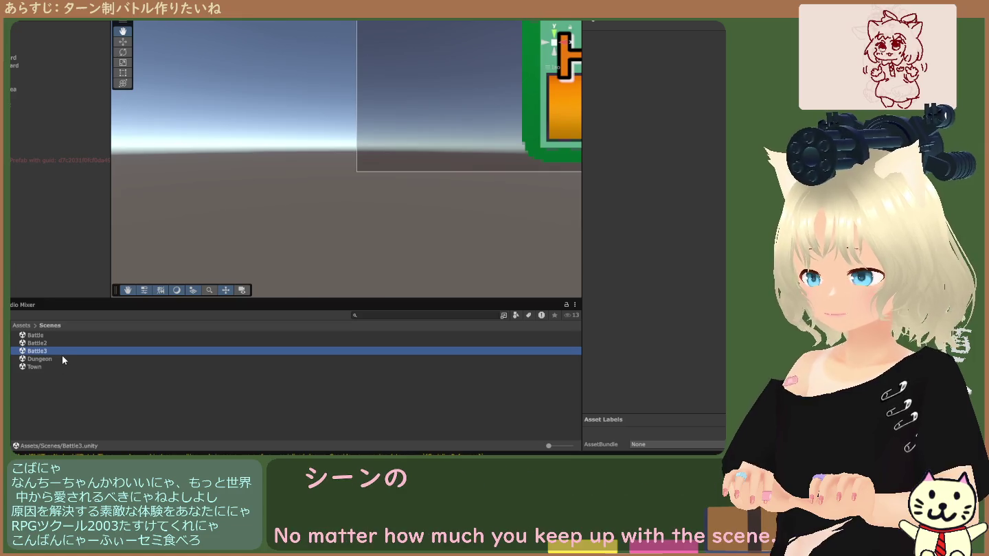
{"action": "left_click", "coordinate": [66, 343]}
{"action": "left_click", "coordinate": [68, 350]}
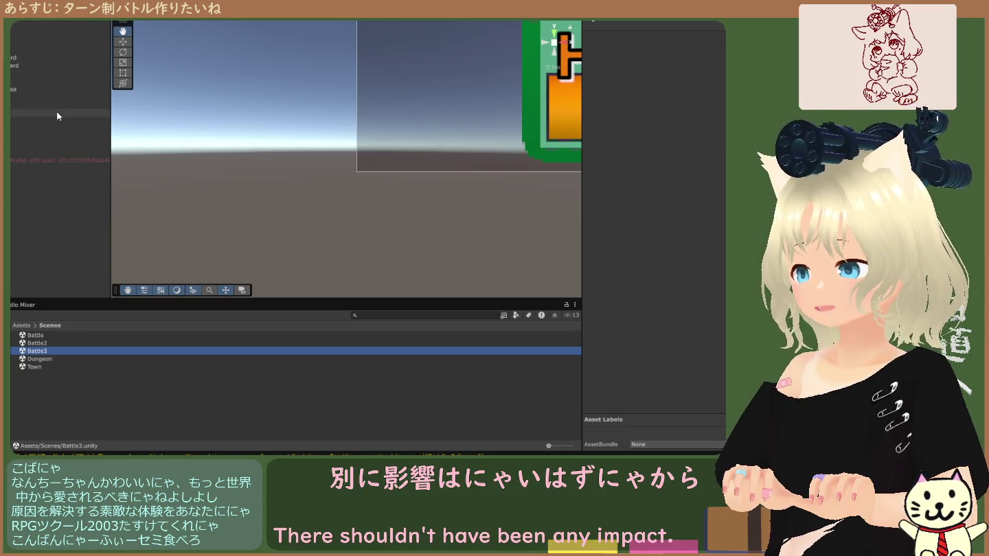
{"action": "left_click", "coordinate": [41, 335]}
{"action": "left_click", "coordinate": [44, 343]}
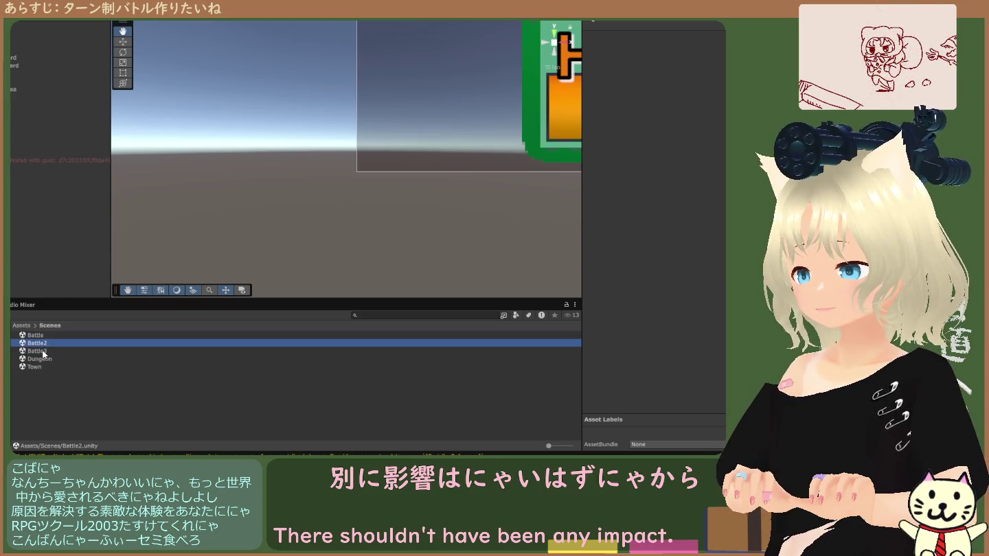
{"action": "left_click", "coordinate": [42, 351]}
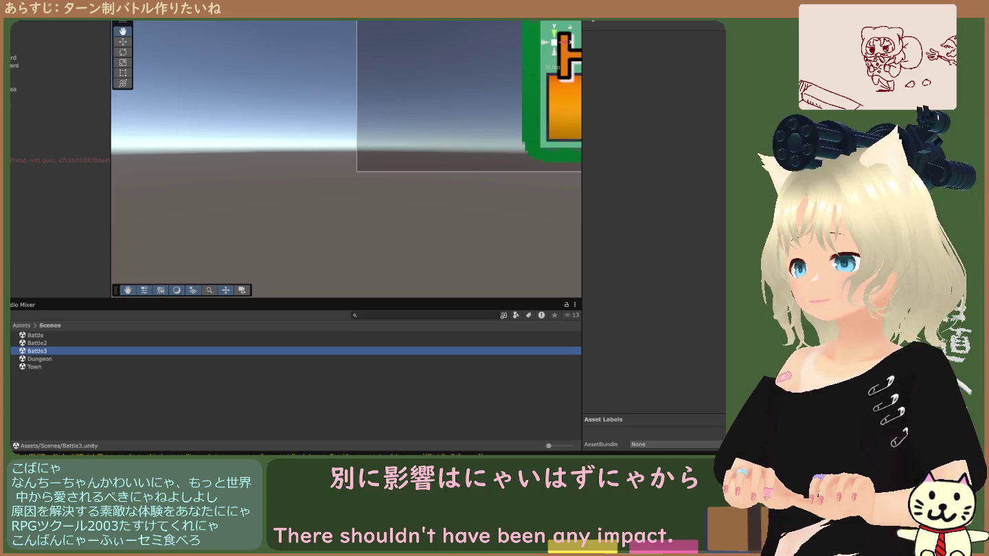
{"action": "left_click", "coordinate": [68, 129]}
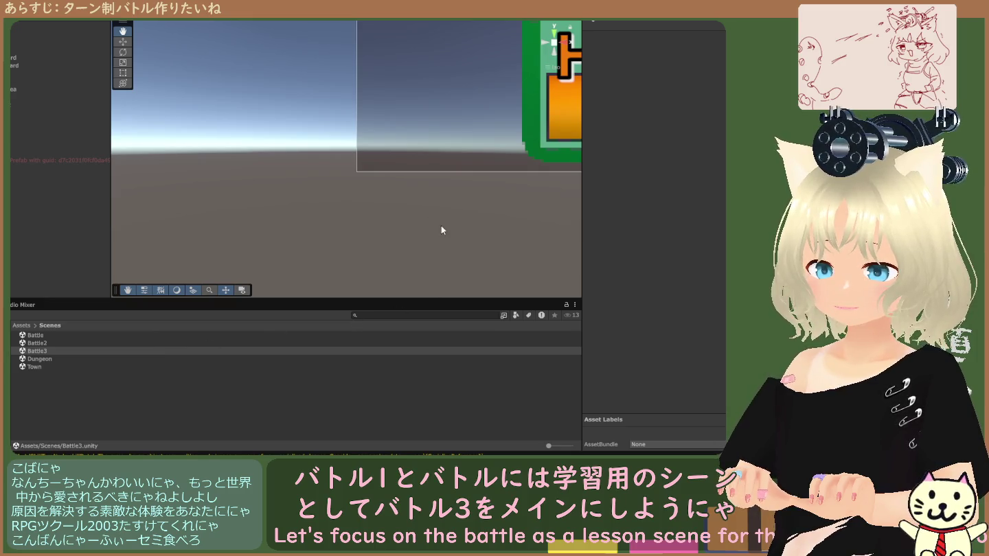
{"action": "mouse_move", "coordinate": [42, 351]}
{"action": "left_mouse_down"}
{"action": "mouse_move", "coordinate": [130, 342]}
{"action": "mouse_move", "coordinate": [463, 257]}
{"action": "left_mouse_up"}
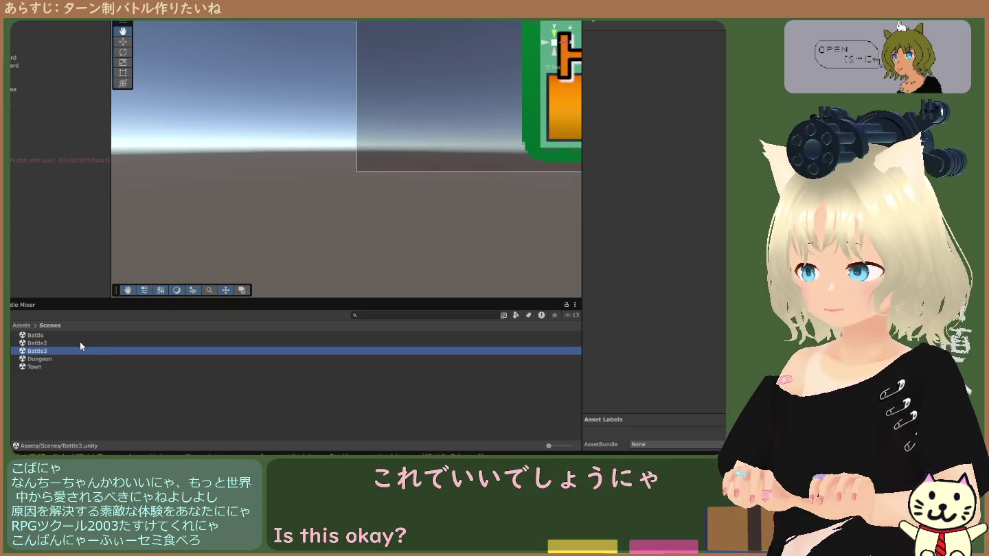
{"action": "double_click", "coordinate": [57, 353]}
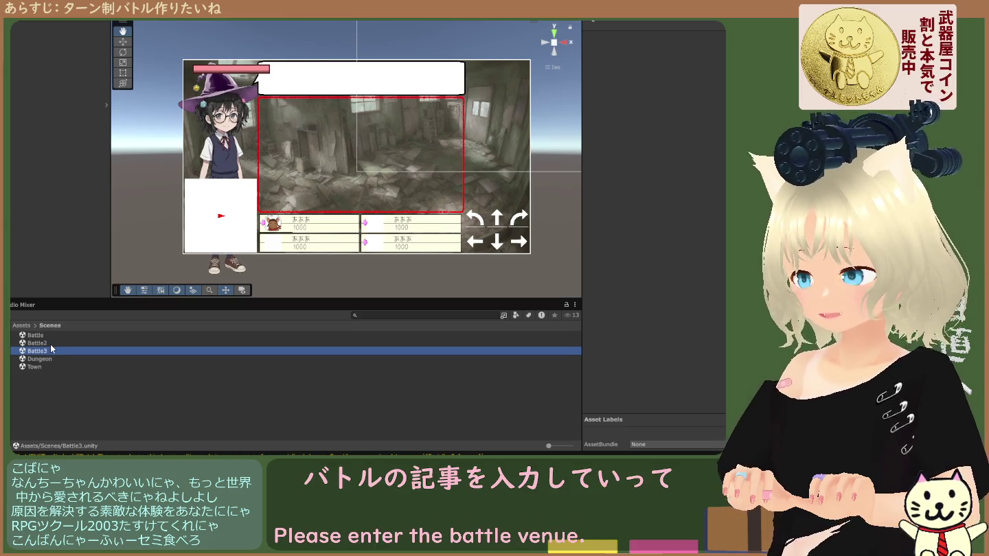
Select Battle2.unity in Assets/Scenes and open it.
{"action": "left_click", "coordinate": [49, 345]}
{"action": "left_click", "coordinate": [51, 351]}
{"action": "left_click", "coordinate": [54, 343]}
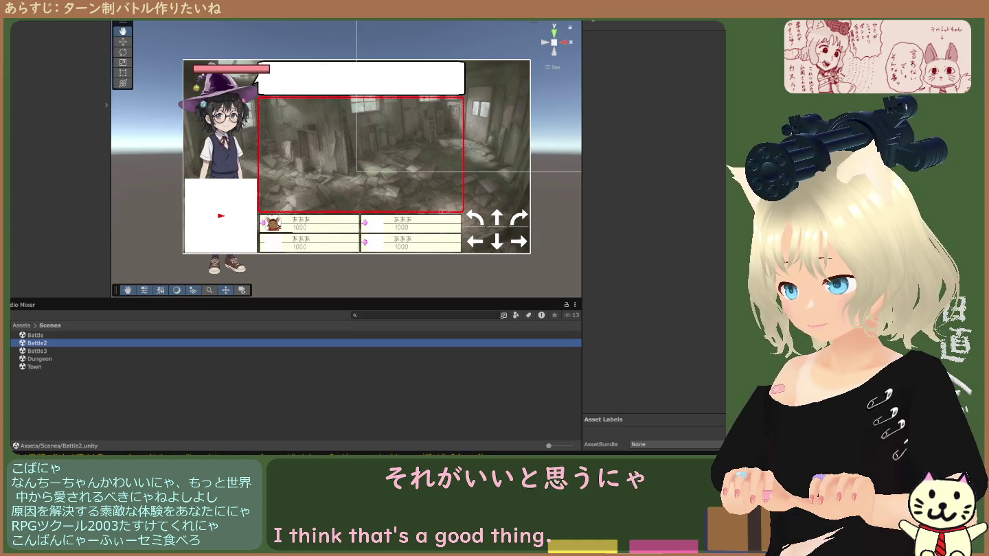
{"action": "double_click", "coordinate": [53, 344]}
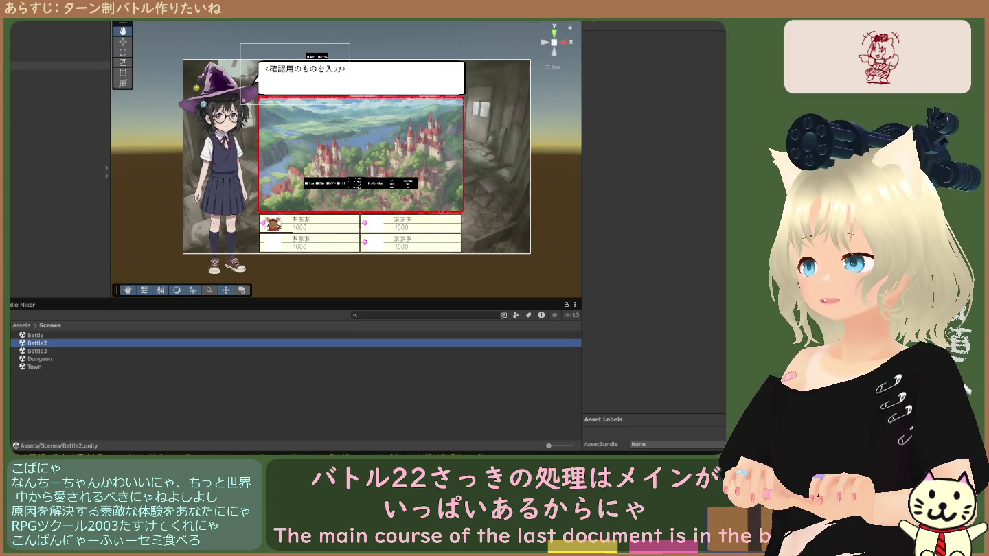
Expand Battle2's Hierarchy and inspect the BackGround and Message Window canvas objects.
{"action": "left_click", "coordinate": [54, 113]}
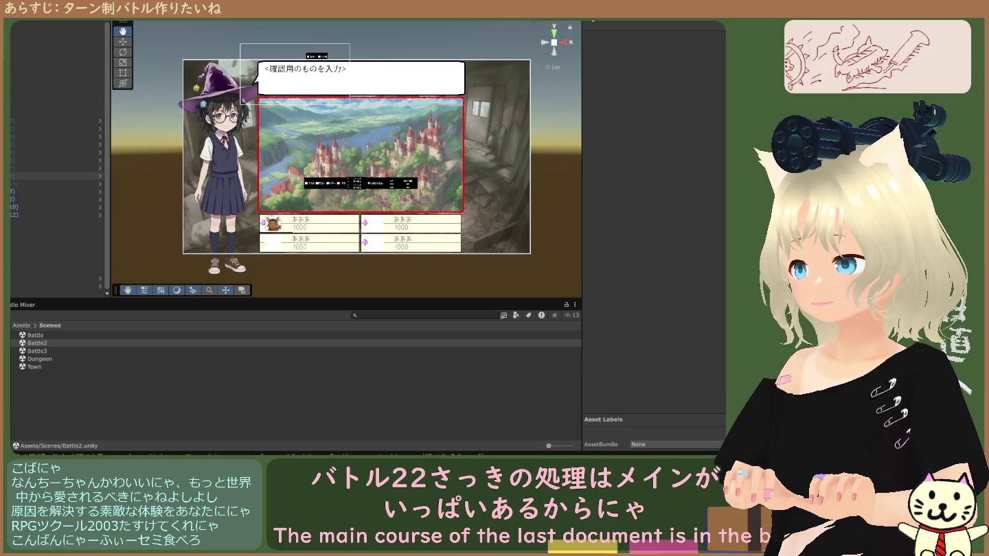
{"action": "left_click", "coordinate": [55, 112]}
{"action": "key", "text": "Right"}
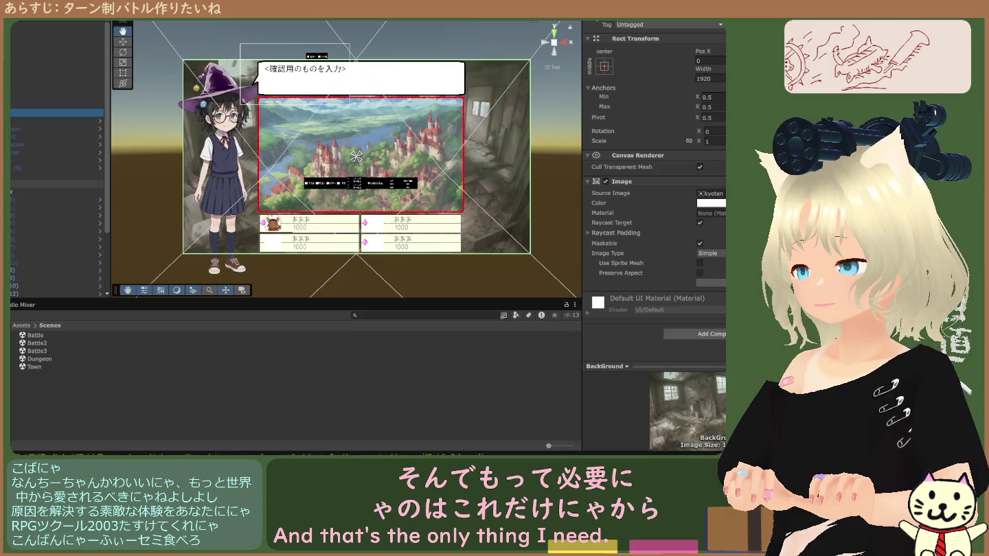
{"action": "left_click", "coordinate": [55, 191]}
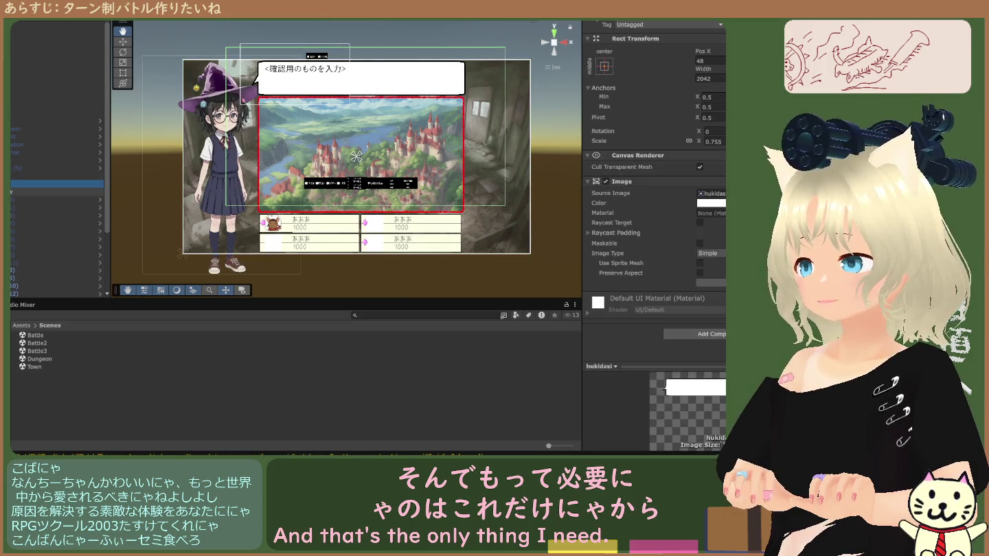
{"action": "left_click", "coordinate": [54, 176]}
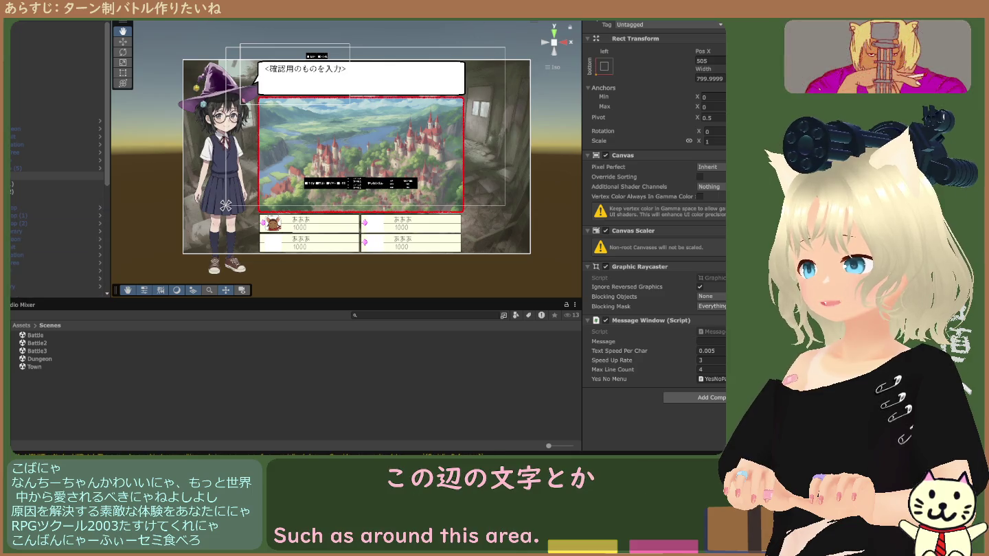
{"action": "scroll", "coordinate": [59, 158], "scroll_direction": "down", "scroll_amount": 3}
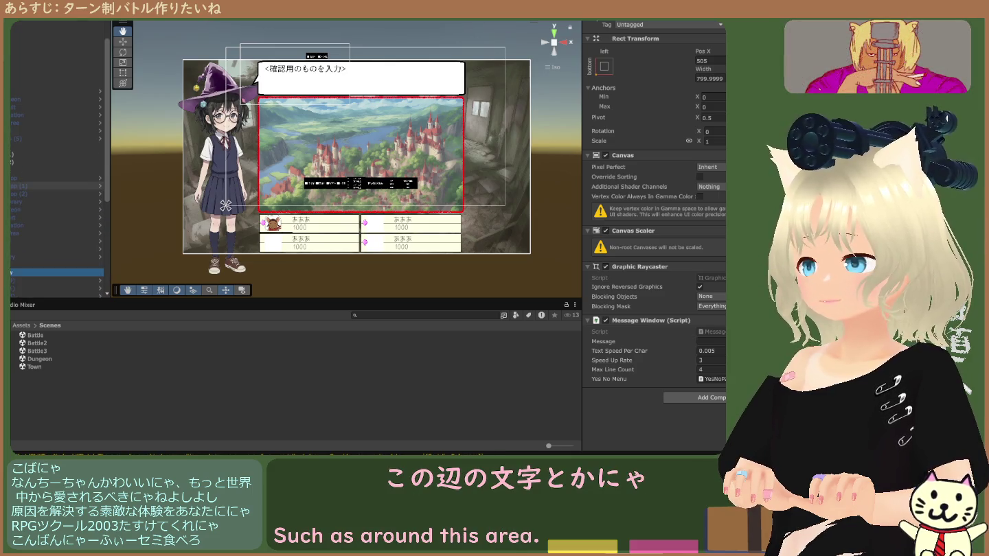
{"action": "scroll", "coordinate": [59, 158], "scroll_direction": "down", "scroll_amount": 2}
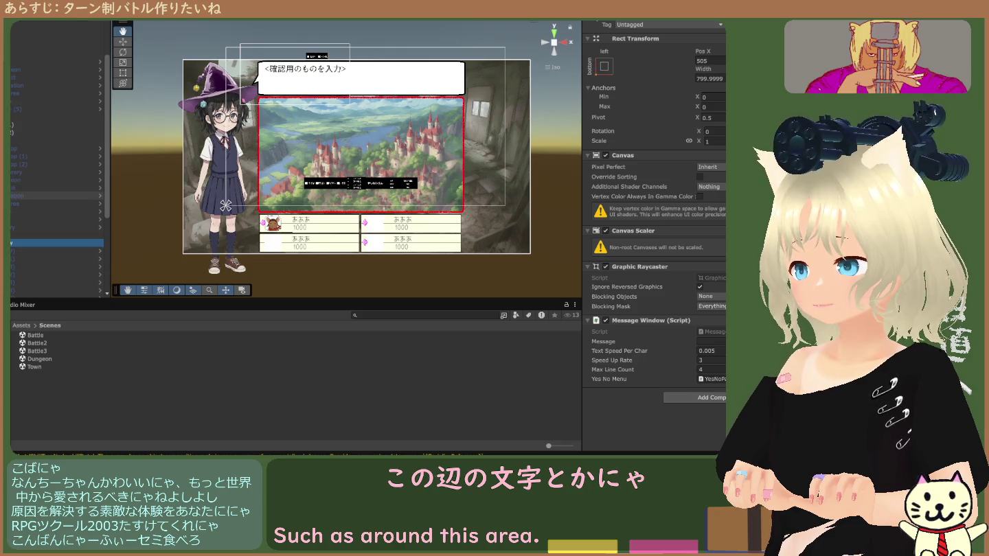
{"action": "scroll", "coordinate": [59, 158], "scroll_direction": "up", "scroll_amount": 2}
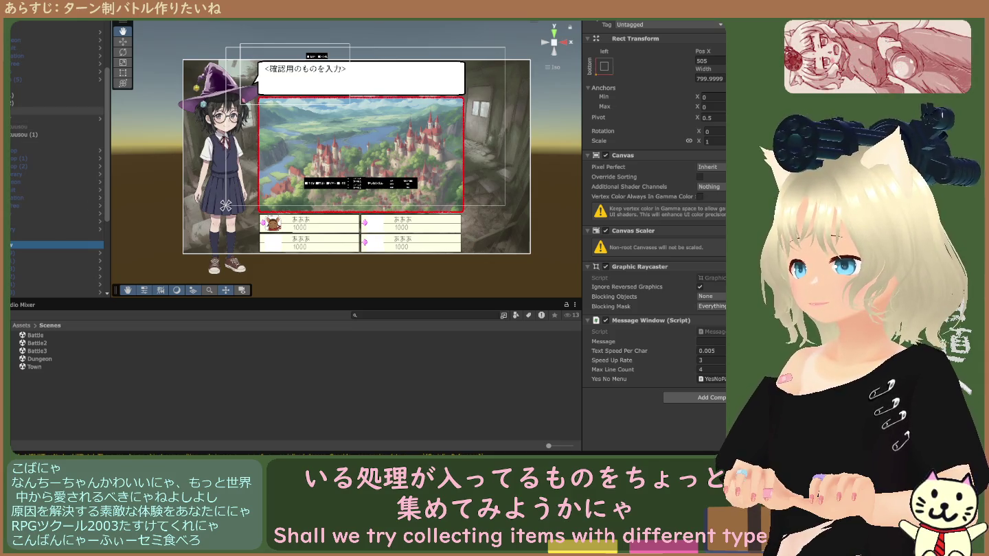
{"action": "left_click", "coordinate": [41, 119]}
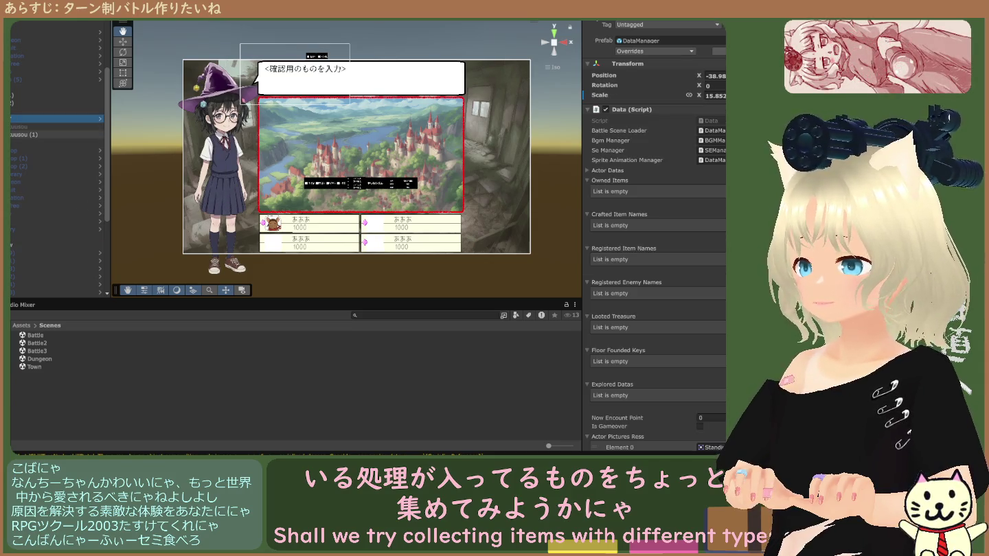
Look over BackGroundkuusou (1) and wakusen, then show the Battle Manager script settings.
{"action": "left_click", "coordinate": [28, 135]}
{"action": "left_click", "coordinate": [29, 142]}
{"action": "left_click", "coordinate": [28, 135]}
{"action": "left_click", "coordinate": [28, 143]}
{"action": "left_click_drag", "start_coordinate": [28, 143], "coordinate": [29, 151]}
{"action": "left_click", "coordinate": [27, 135]}
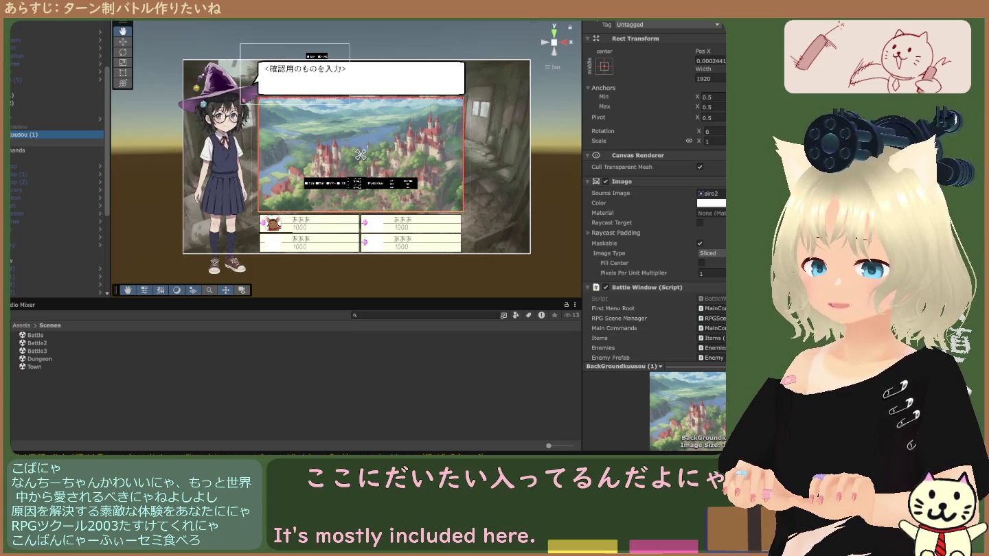
{"action": "scroll", "coordinate": [54, 164], "scroll_direction": "down", "scroll_amount": 6}
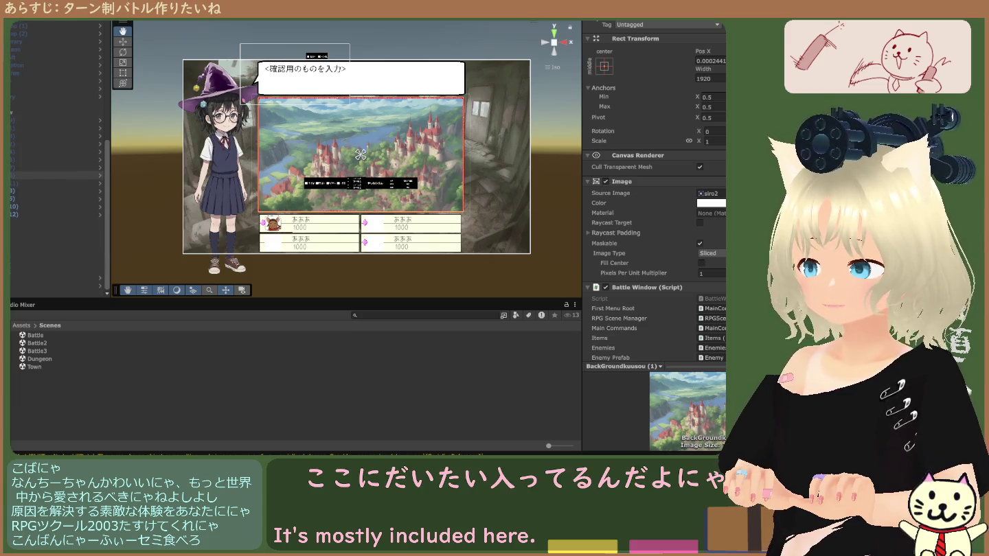
{"action": "left_click", "coordinate": [55, 230]}
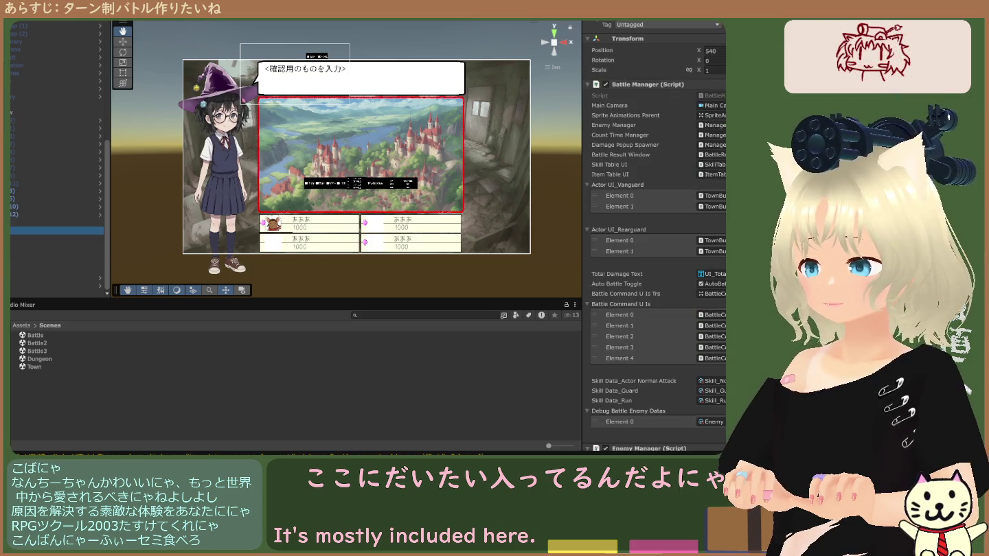
In the Battle2 scene, select the object that holds the RPG Scene Manager and Save Data components.
{"action": "left_click", "coordinate": [55, 238]}
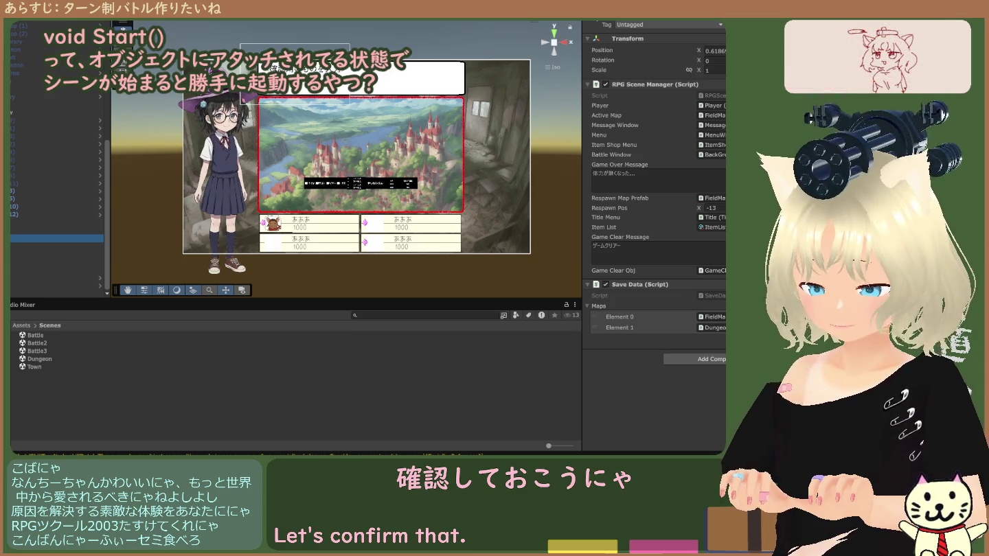
{"action": "key", "text": "Escape"}
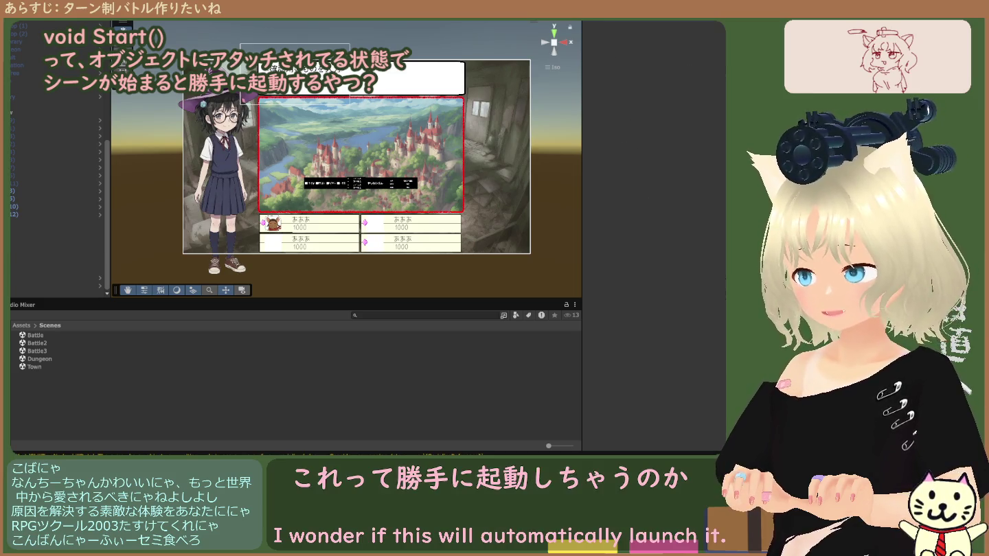
{"action": "left_click", "coordinate": [54, 365]}
{"action": "left_click", "coordinate": [53, 359]}
{"action": "left_click", "coordinate": [53, 351]}
{"action": "left_click", "coordinate": [53, 343]}
{"action": "left_click", "coordinate": [52, 335]}
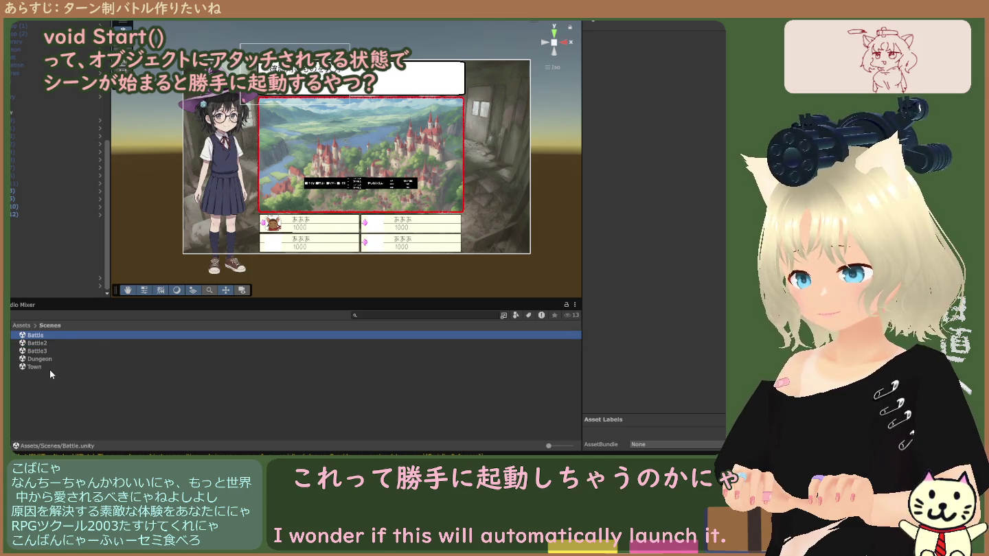
{"action": "scroll", "coordinate": [54, 254], "scroll_direction": "up", "scroll_amount": 5}
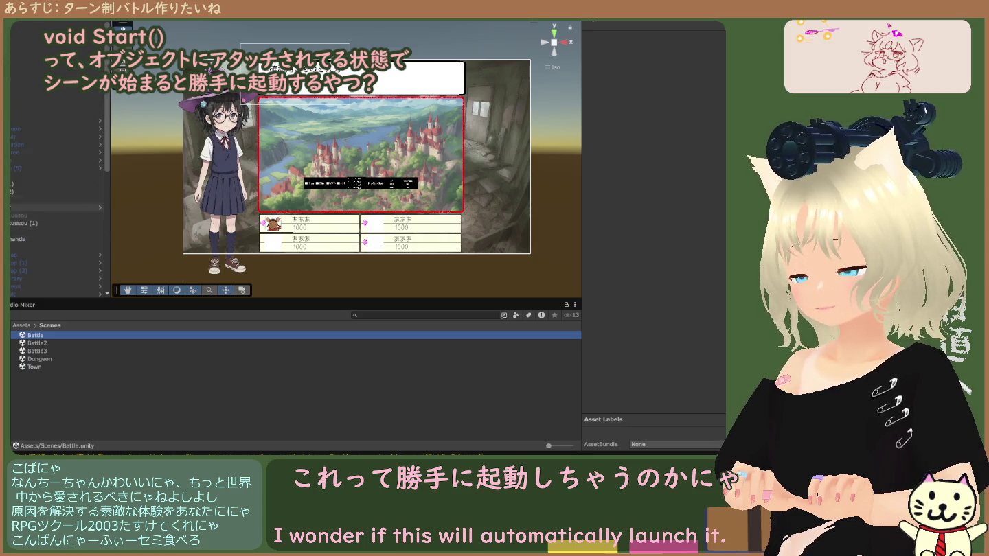
{"action": "scroll", "coordinate": [24, 210], "scroll_direction": "down", "scroll_amount": 3}
{"action": "scroll", "coordinate": [22, 219], "scroll_direction": "down", "scroll_amount": 5}
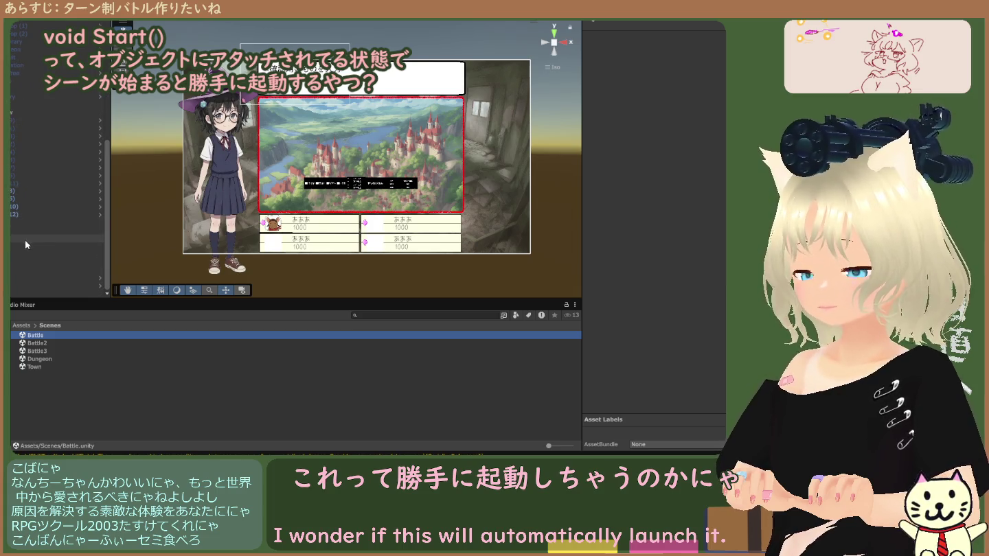
{"action": "left_click", "coordinate": [17, 239]}
{"action": "left_click", "coordinate": [78, 379]}
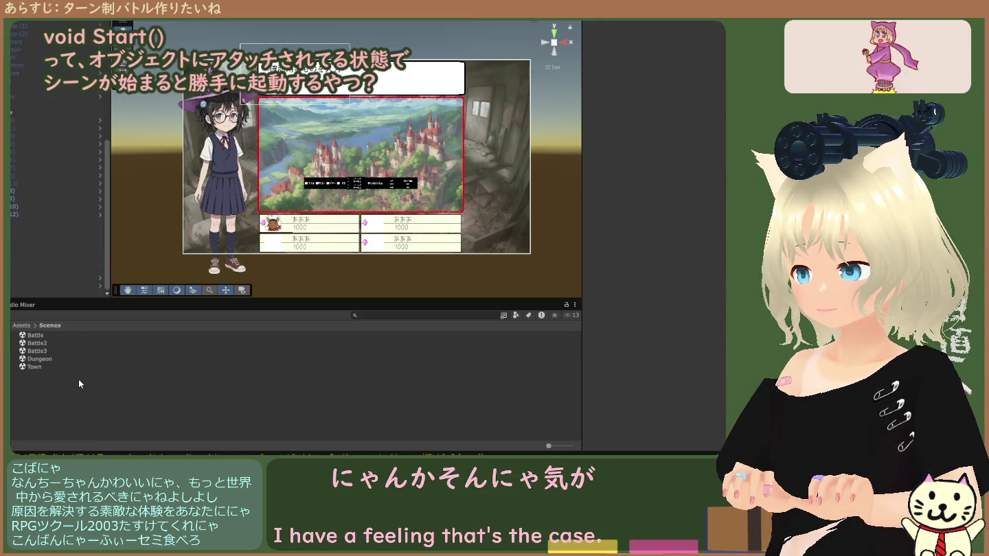
{"action": "left_click", "coordinate": [74, 368]}
{"action": "left_click", "coordinate": [72, 359]}
{"action": "left_click", "coordinate": [70, 349]}
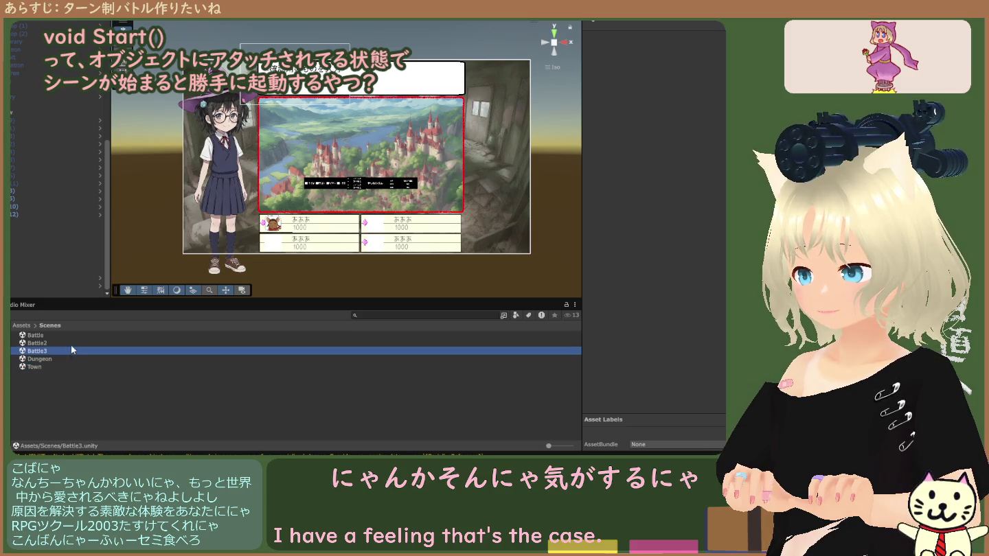
{"action": "left_click", "coordinate": [71, 342]}
{"action": "left_click", "coordinate": [71, 336]}
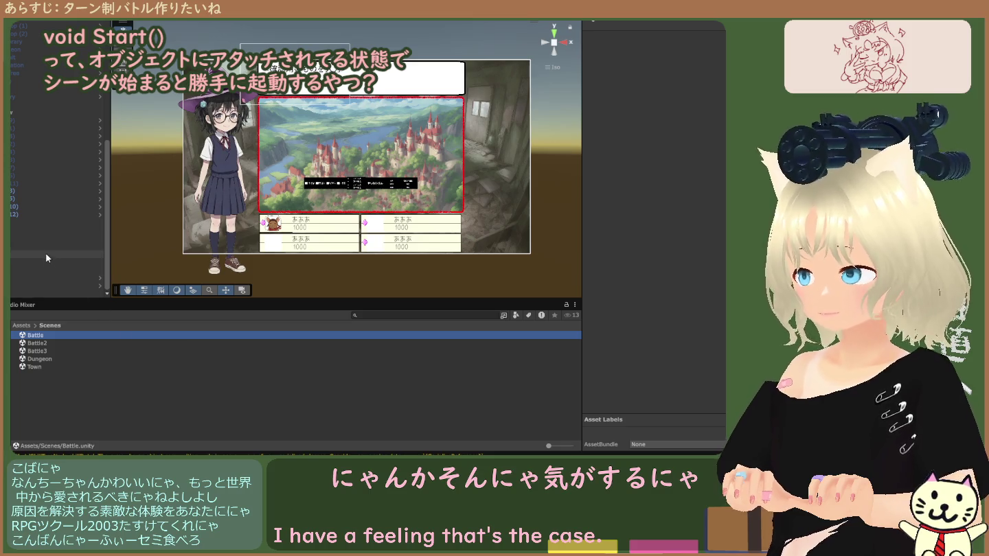
{"action": "left_click", "coordinate": [124, 369]}
{"action": "key", "text": "Up"}
{"action": "key", "text": "Up"}
{"action": "key", "text": "Up"}
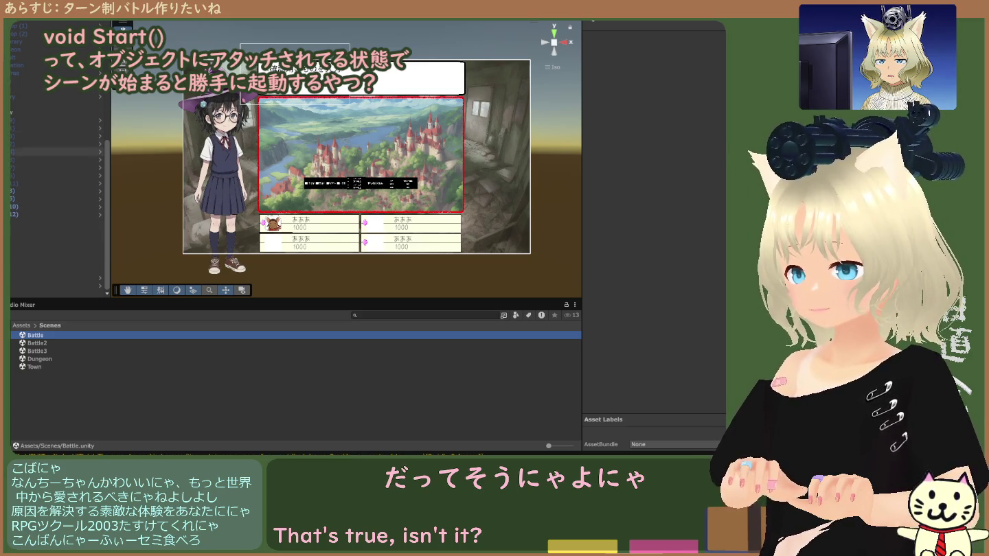
Select the Battle3 scene asset in the Assets > Scenes folder.
{"action": "left_click", "coordinate": [37, 351]}
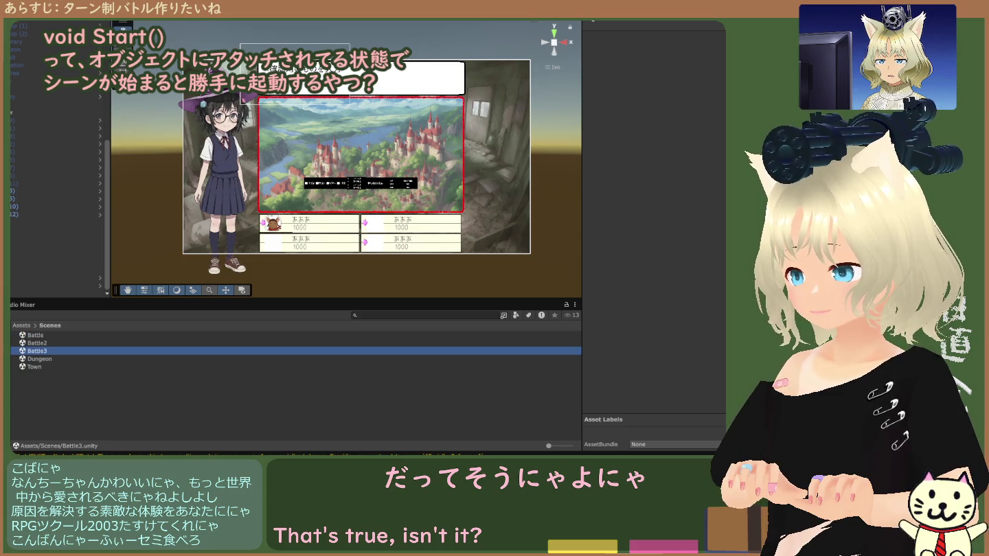
Open the Battle3 scene and inspect the object running the Battle Manager script.
{"action": "double_click", "coordinate": [38, 351]}
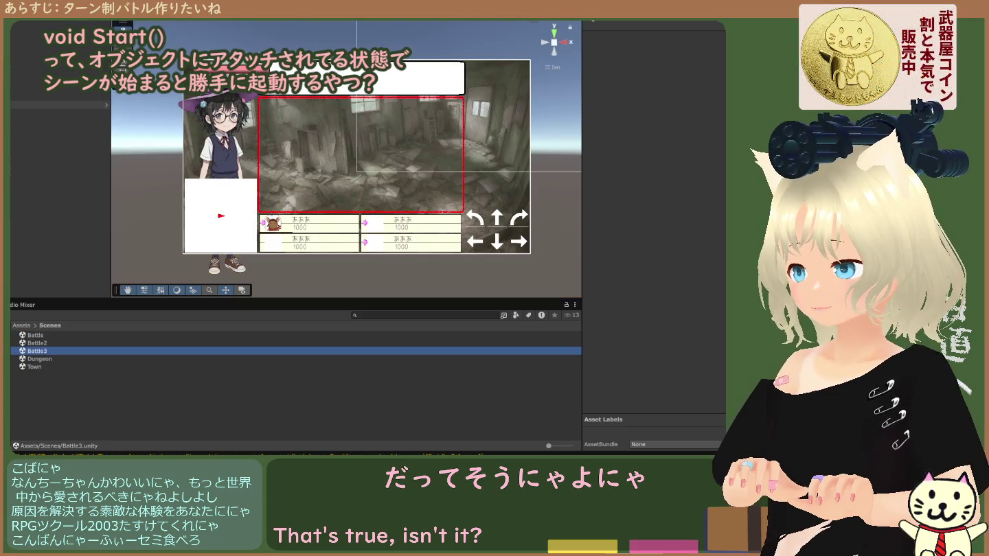
{"action": "left_click", "coordinate": [39, 360]}
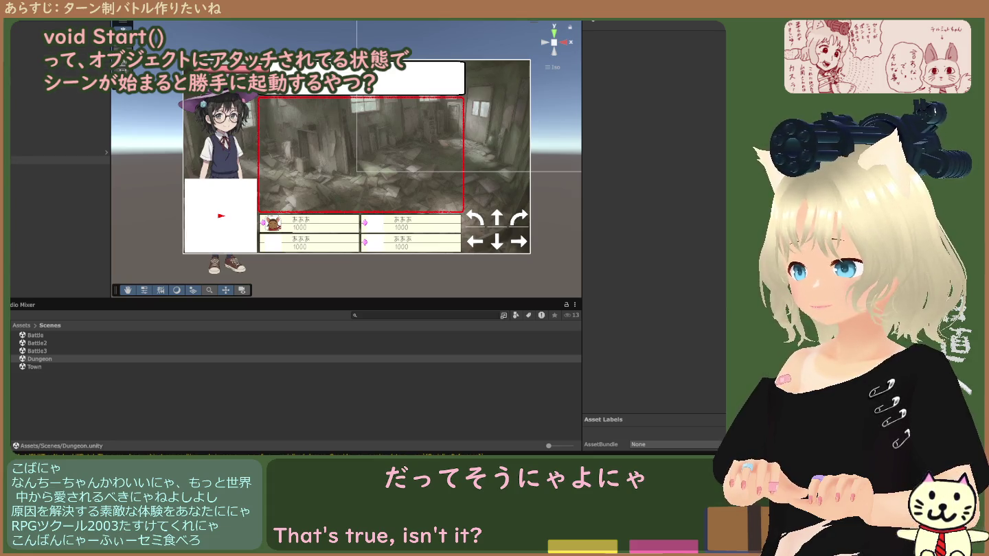
{"action": "left_click", "coordinate": [16, 160]}
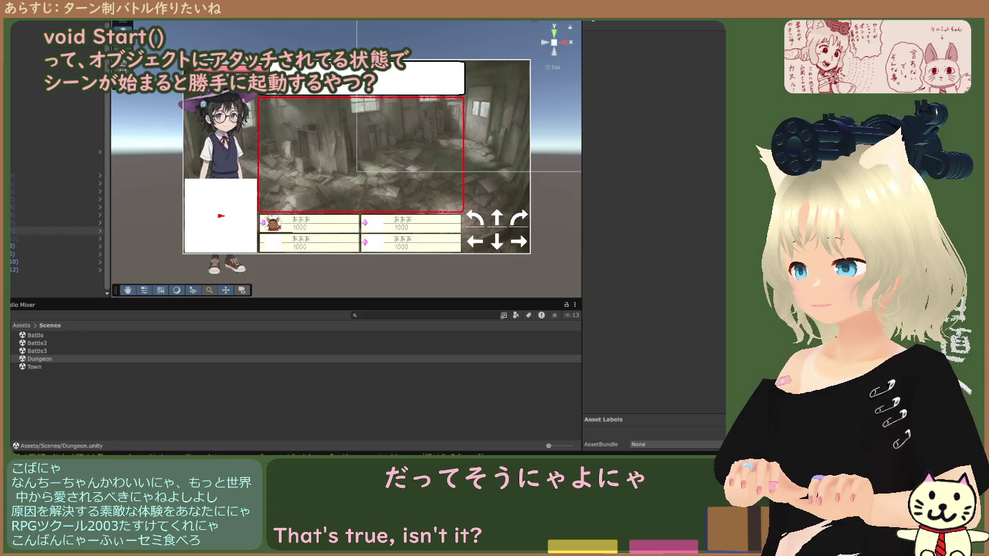
{"action": "scroll", "coordinate": [54, 207], "scroll_direction": "down", "scroll_amount": 5}
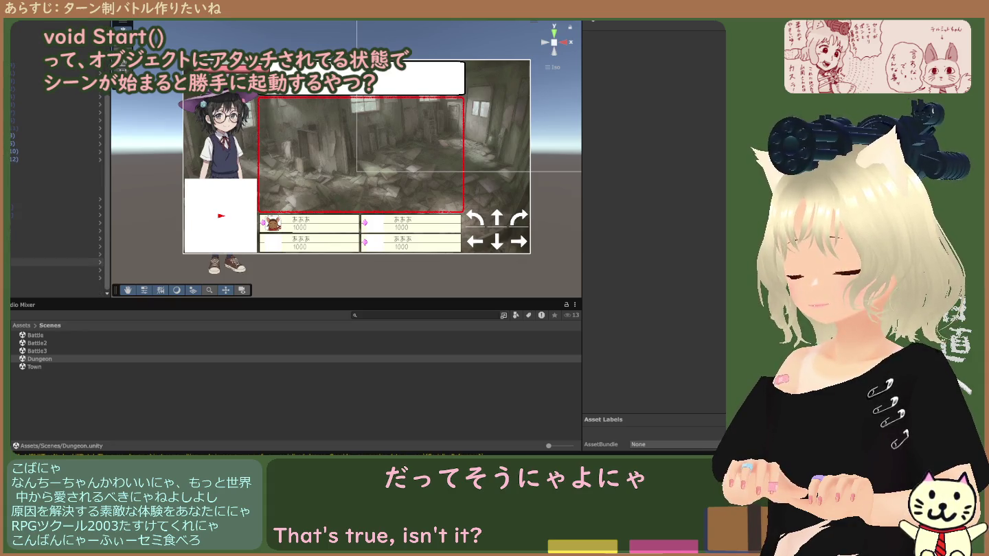
{"action": "left_click", "coordinate": [56, 294]}
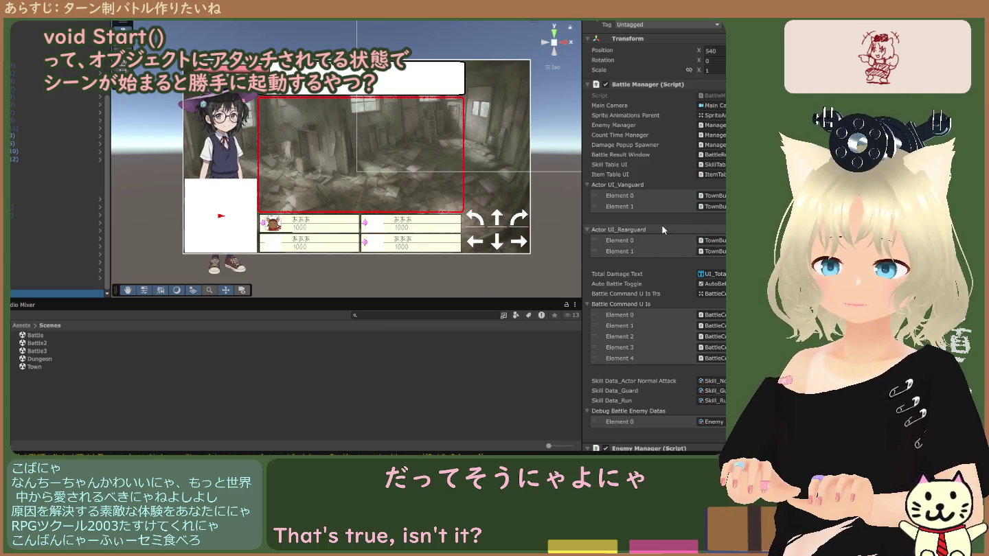
Select the town manager object, then the DungeonManager object with its Dungeon Manager and Map Manager components.
{"action": "scroll", "coordinate": [659, 227], "scroll_direction": "down", "scroll_amount": 4}
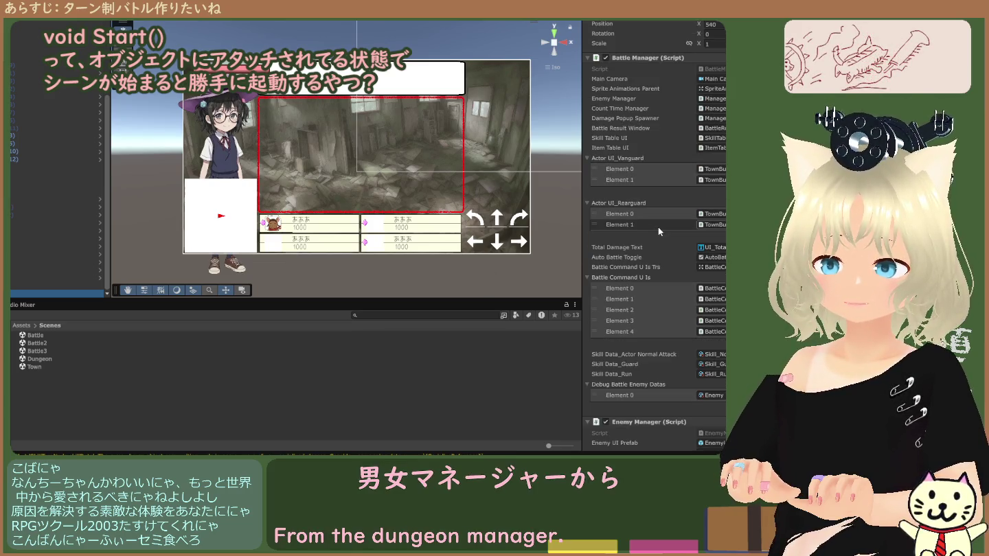
{"action": "scroll", "coordinate": [657, 229], "scroll_direction": "up", "scroll_amount": 4}
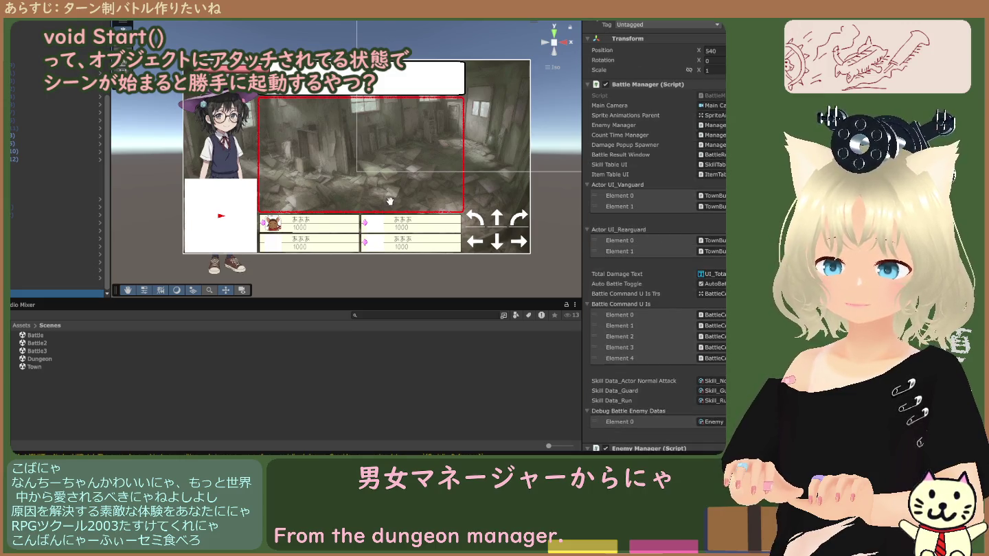
{"action": "scroll", "coordinate": [46, 166], "scroll_direction": "up", "scroll_amount": 4}
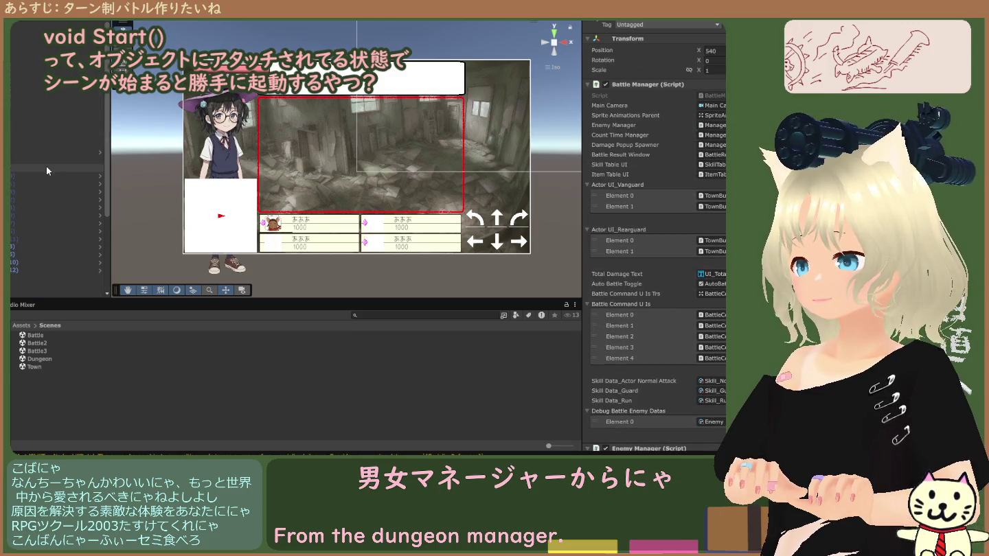
{"action": "left_click", "coordinate": [28, 50]}
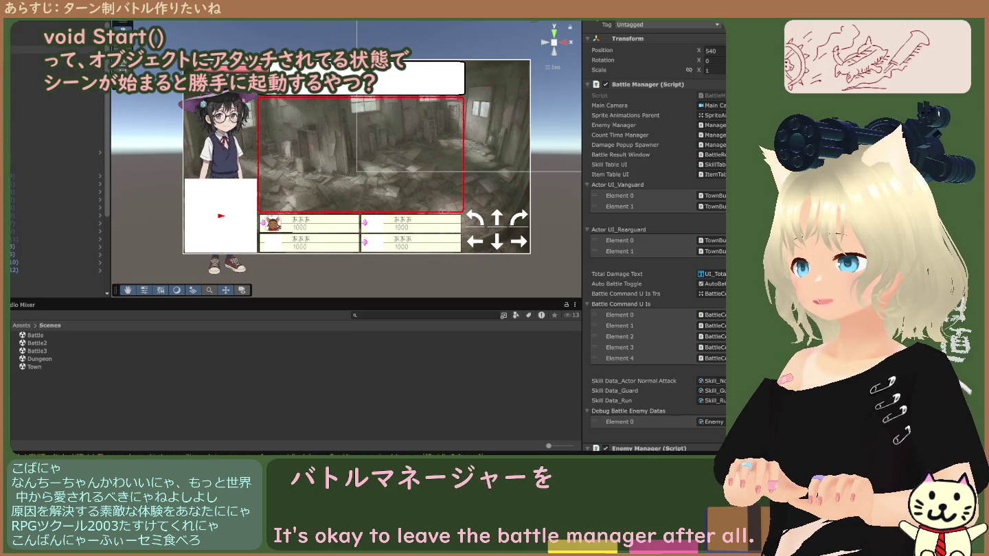
{"action": "left_click", "coordinate": [28, 58]}
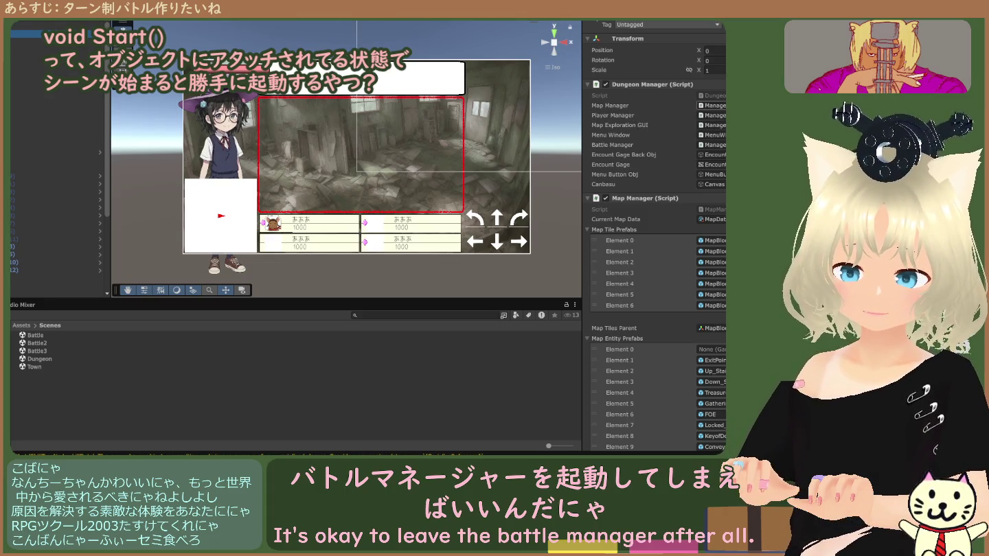
Ping the DungeonManager script in Assets/Scripts/Dungeons, then select the Canvas referenced by Canbasu.
{"action": "left_click", "coordinate": [711, 96]}
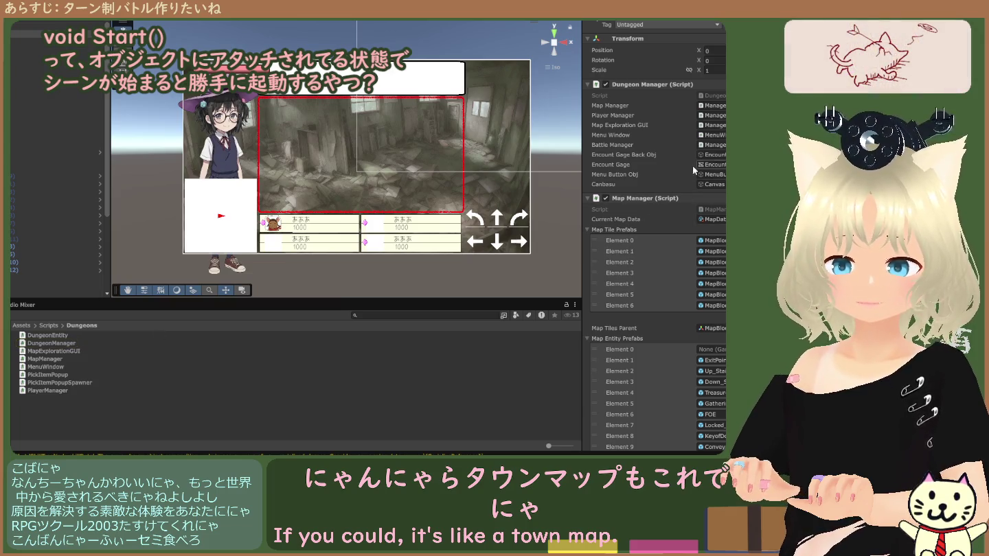
{"action": "left_click", "coordinate": [717, 101]}
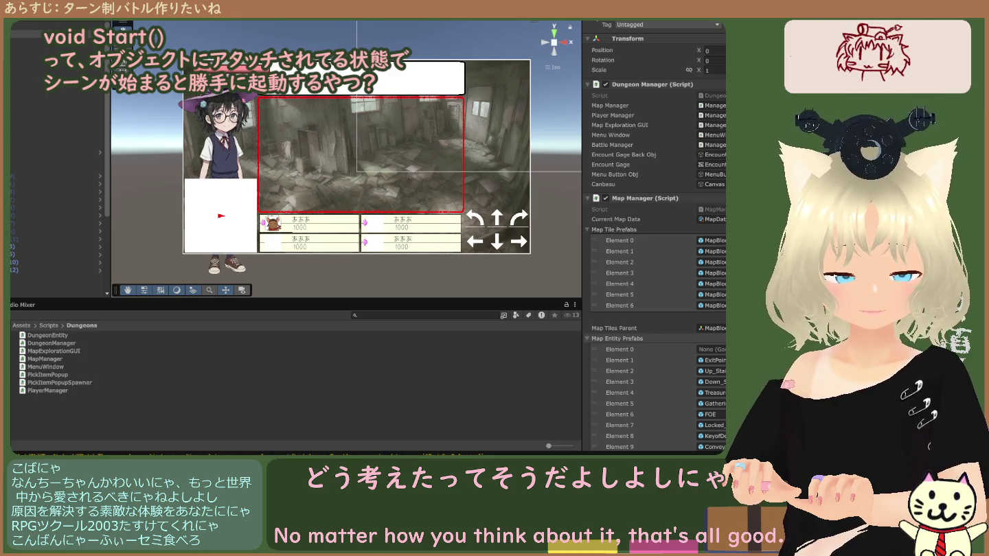
{"action": "left_click", "coordinate": [711, 184]}
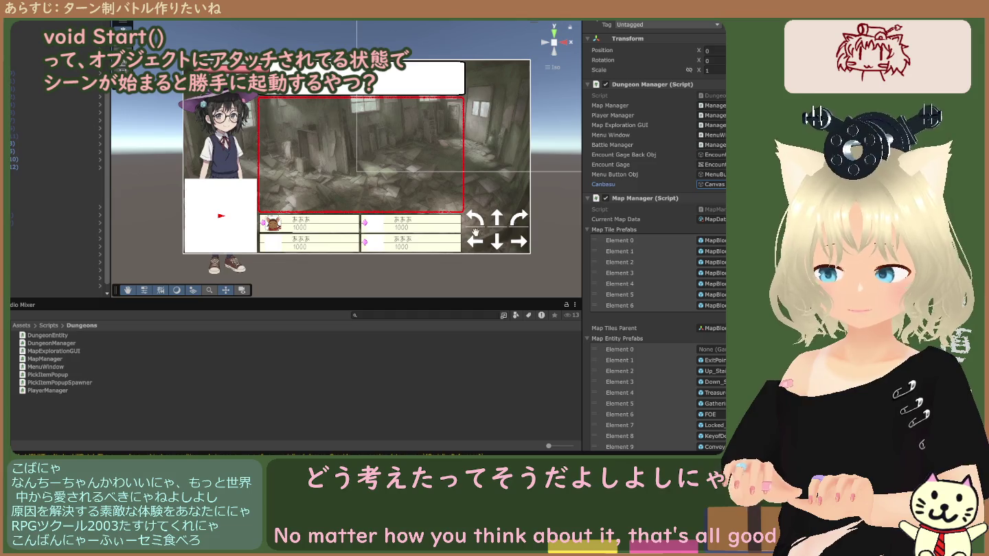
{"action": "left_click", "coordinate": [29, 289]}
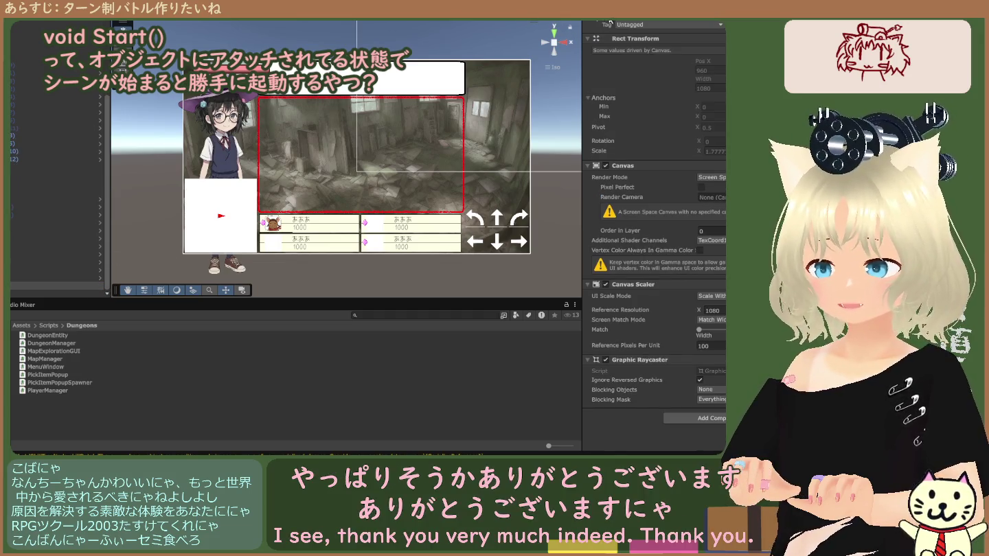
{"action": "scroll", "coordinate": [448, 190], "scroll_direction": "down", "scroll_amount": 5}
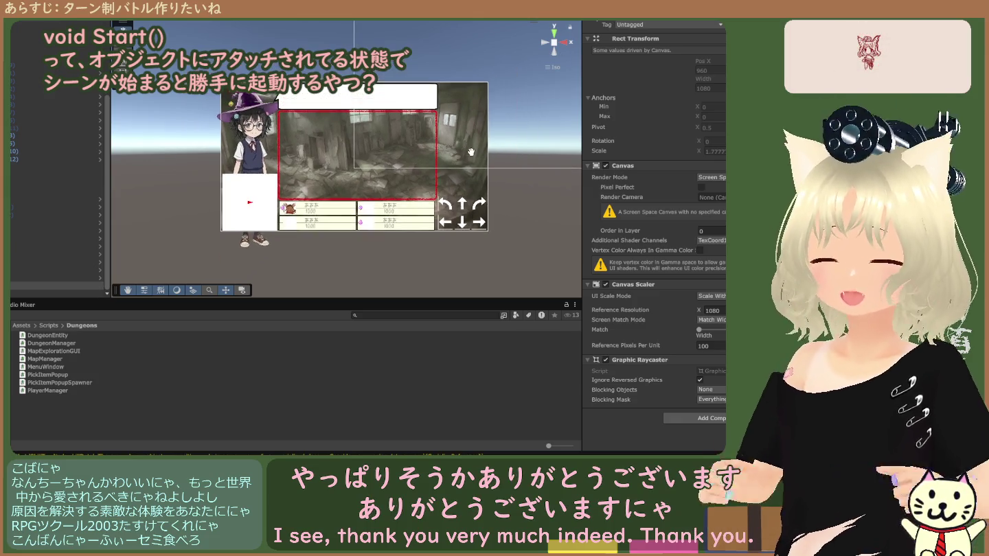
{"action": "scroll", "coordinate": [448, 190], "scroll_direction": "down", "scroll_amount": 3}
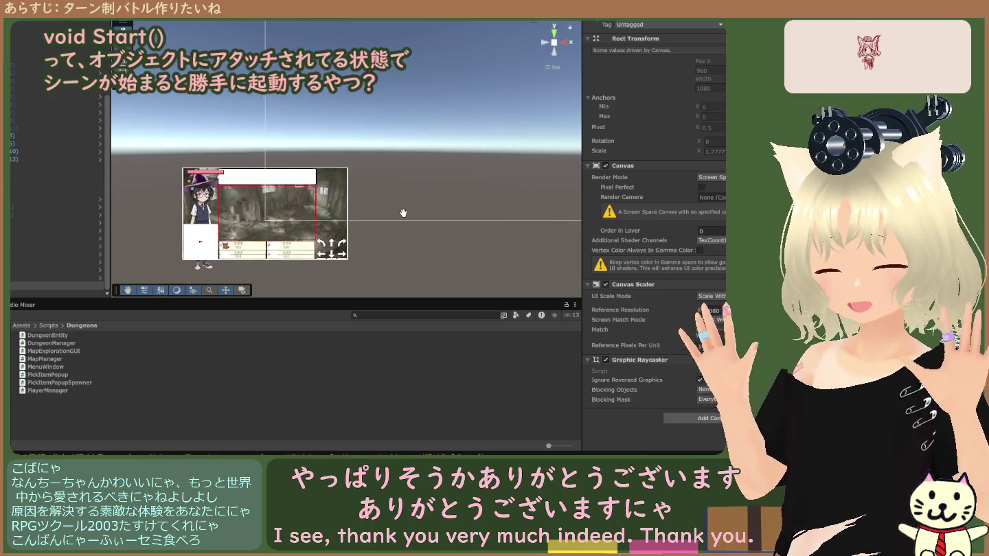
{"action": "left_click", "coordinate": [55, 285]}
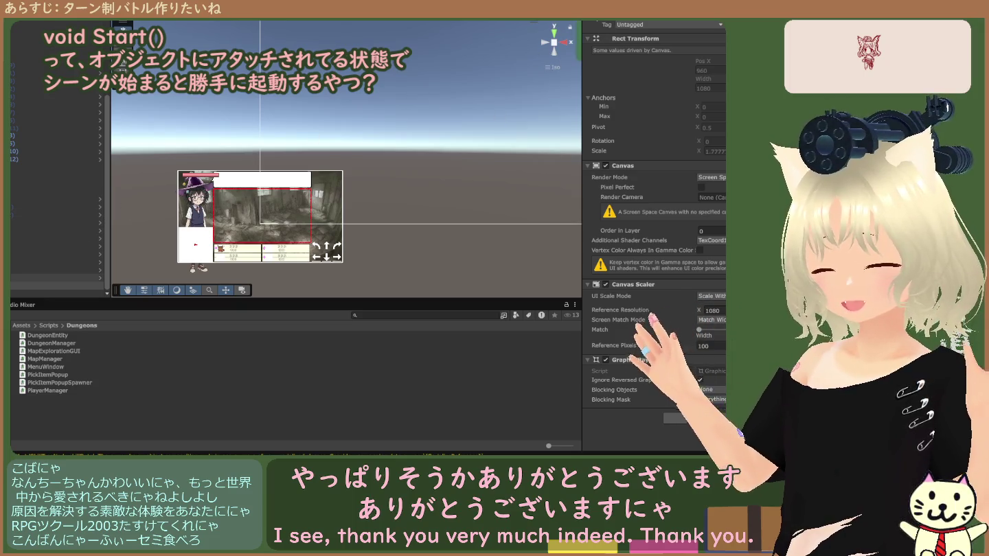
{"action": "key", "text": "Up"}
{"action": "key", "text": "Up"}
{"action": "key", "text": "Up"}
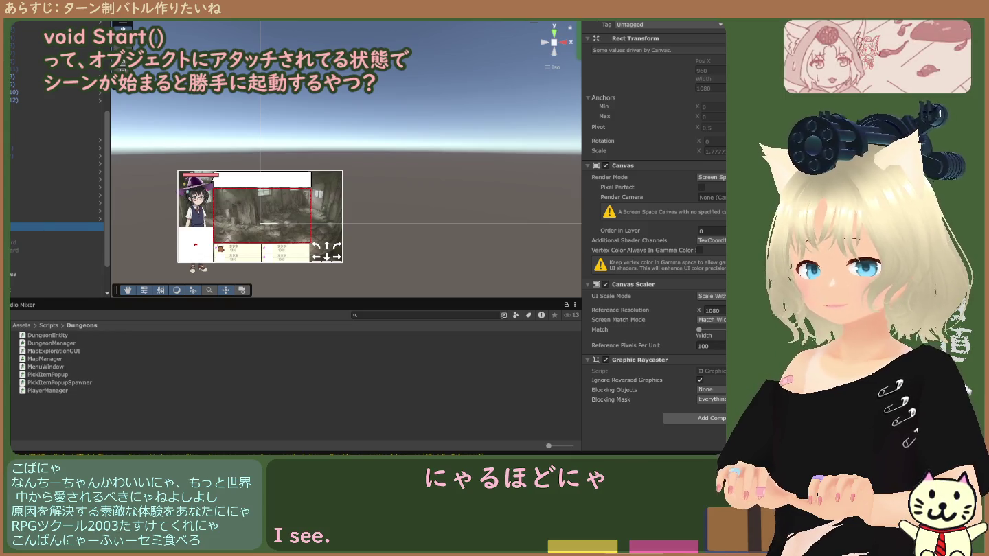
{"action": "scroll", "coordinate": [491, 88], "scroll_direction": "down", "scroll_amount": 1}
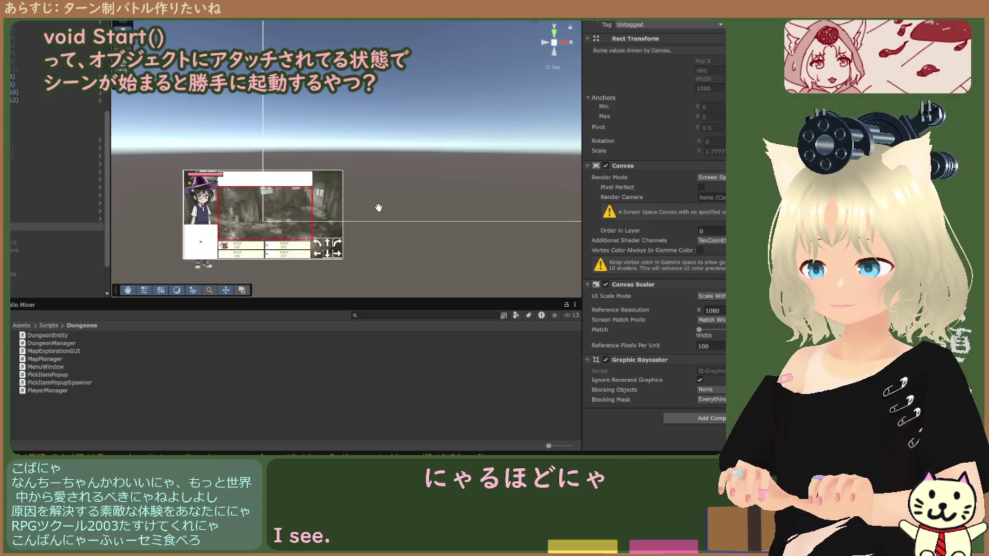
{"action": "key", "text": "f"}
{"action": "scroll", "coordinate": [407, 212], "scroll_direction": "up", "scroll_amount": 5}
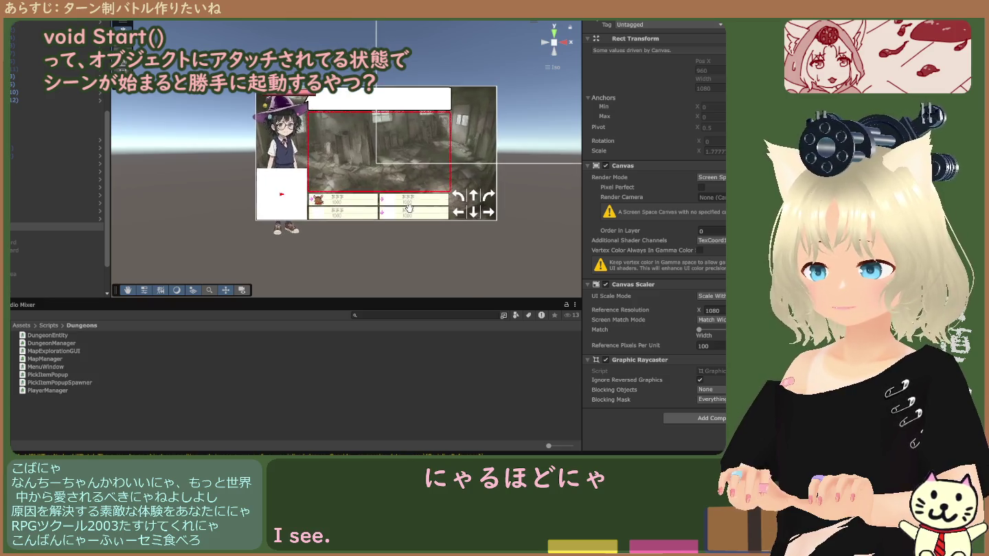
{"action": "scroll", "coordinate": [405, 215], "scroll_direction": "up", "scroll_amount": 2}
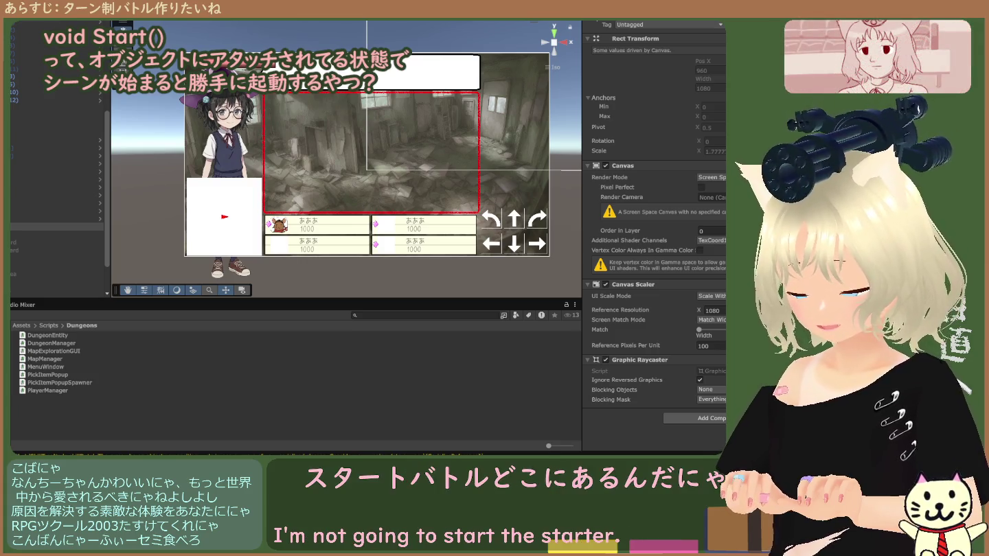
{"action": "scroll", "coordinate": [58, 206], "scroll_direction": "up", "scroll_amount": 5}
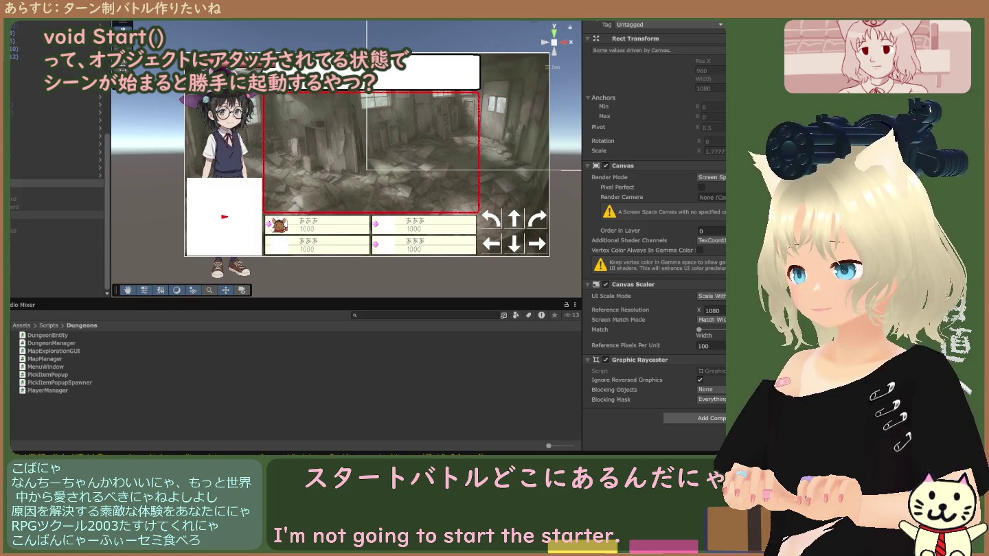
{"action": "scroll", "coordinate": [59, 207], "scroll_direction": "up", "scroll_amount": 1}
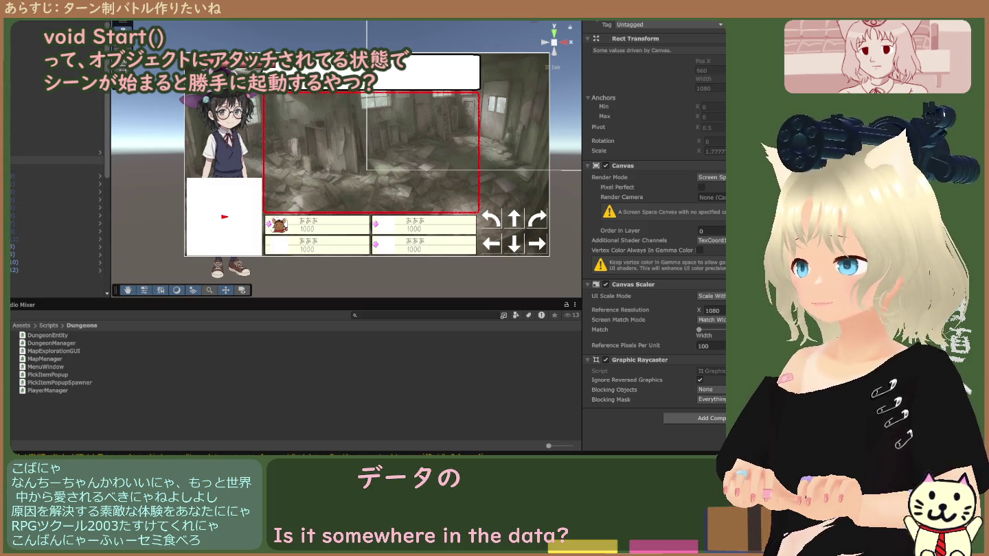
{"action": "left_click", "coordinate": [59, 152]}
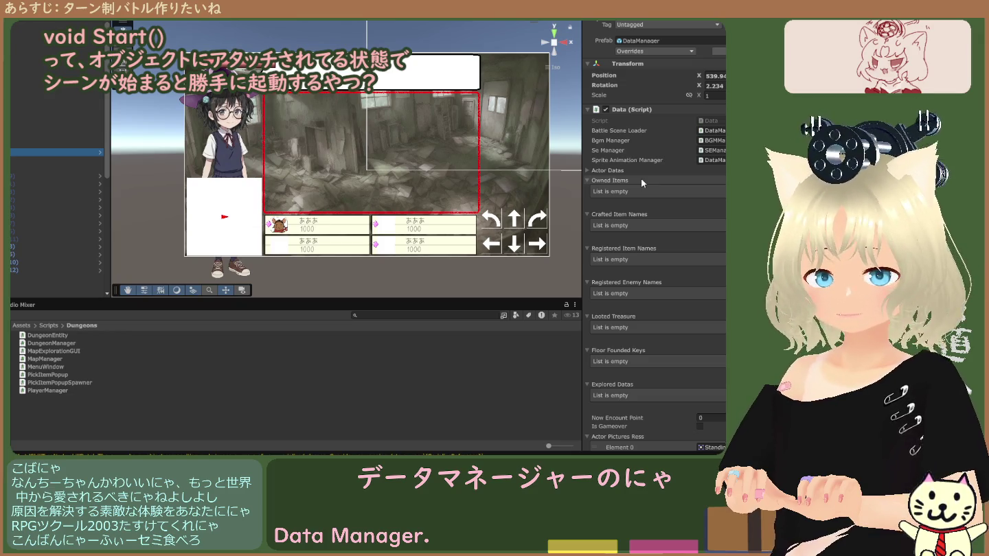
Ping DataManager's Battle Scene Loader reference, scroll to that component, and open the Utilities scripts folder.
{"action": "left_click", "coordinate": [711, 131]}
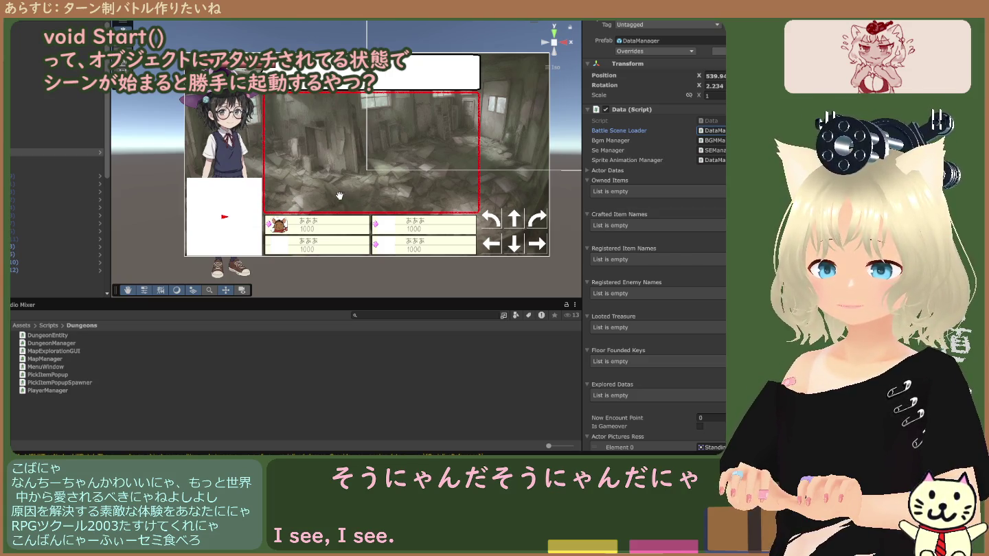
{"action": "left_click", "coordinate": [55, 151]}
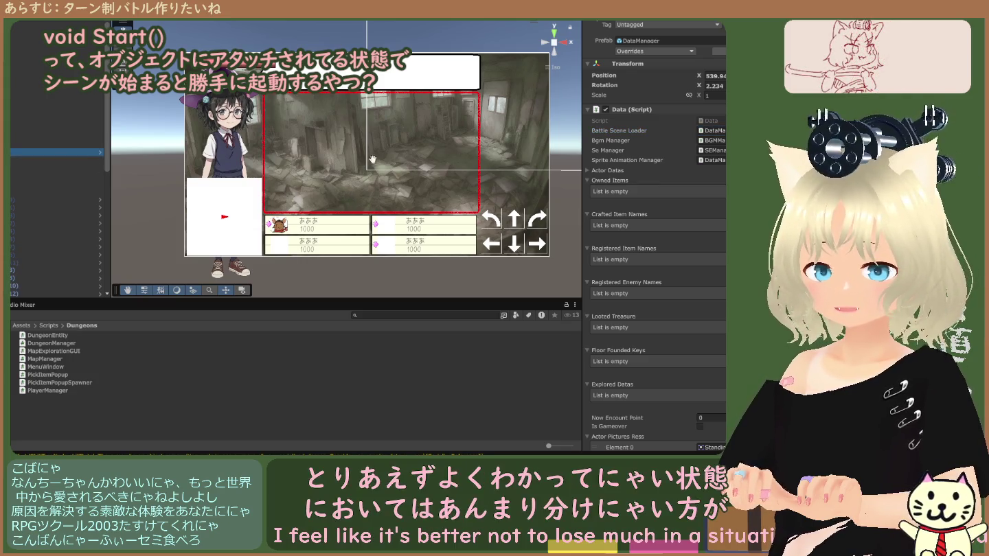
{"action": "left_click", "coordinate": [710, 132]}
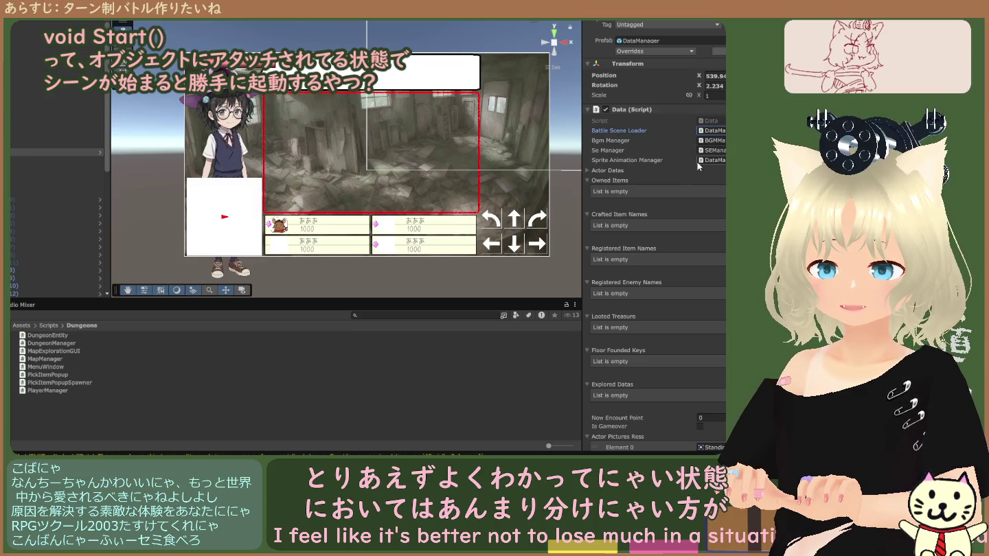
{"action": "scroll", "coordinate": [659, 202], "scroll_direction": "down", "scroll_amount": 10}
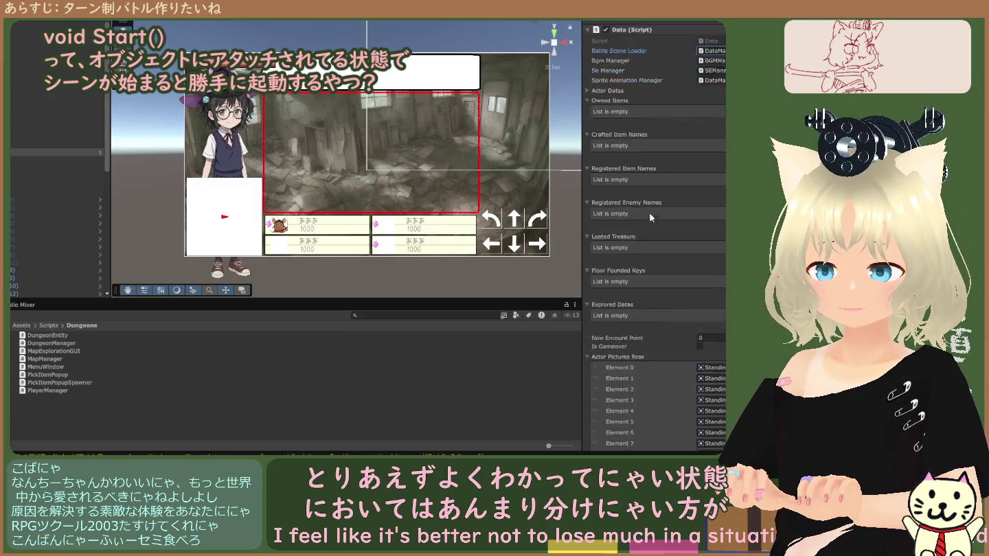
{"action": "scroll", "coordinate": [650, 240], "scroll_direction": "down", "scroll_amount": 15}
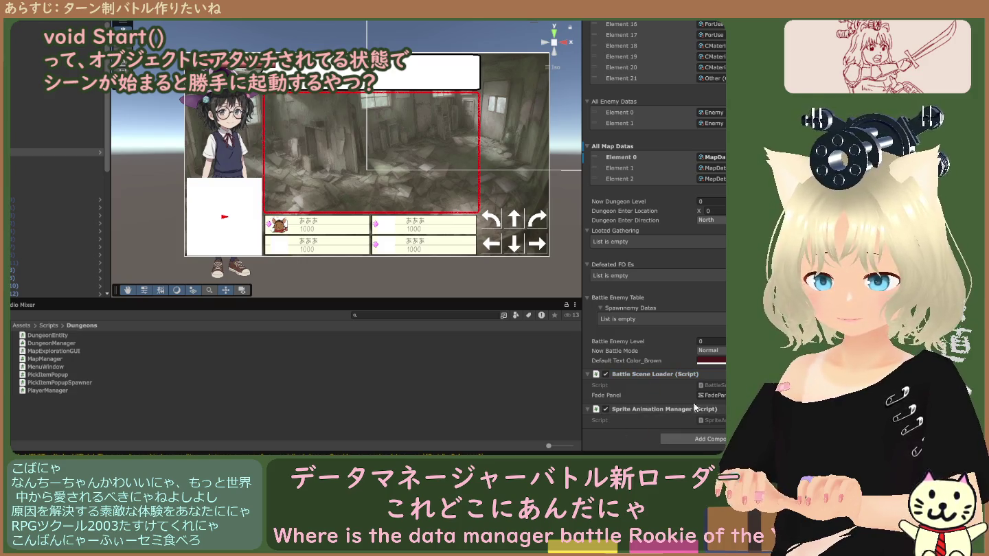
{"action": "left_click", "coordinate": [49, 325]}
{"action": "double_click", "coordinate": [88, 334]}
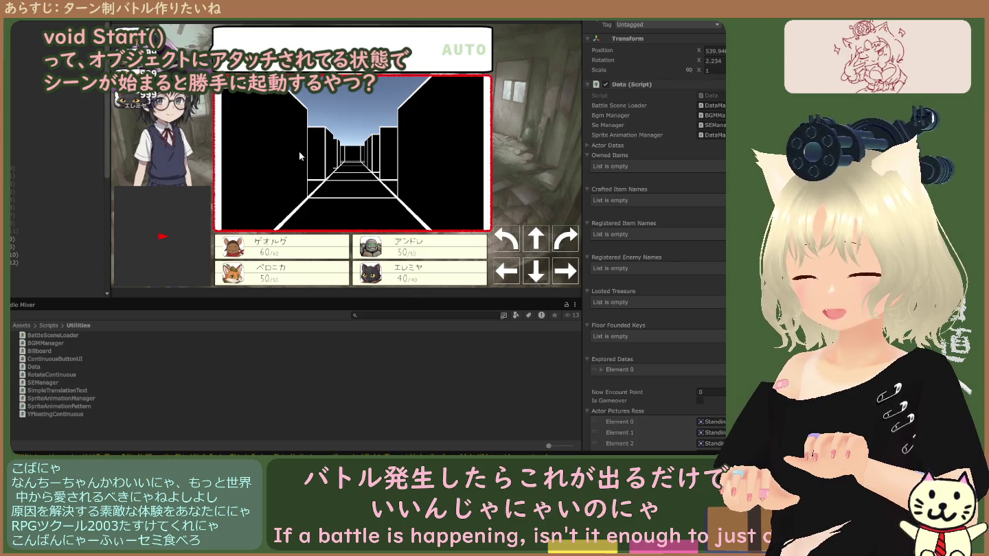
Stop the running game with Ctrl+P to return to the ruined-room layout.
{"action": "key", "text": "ctrl+p"}
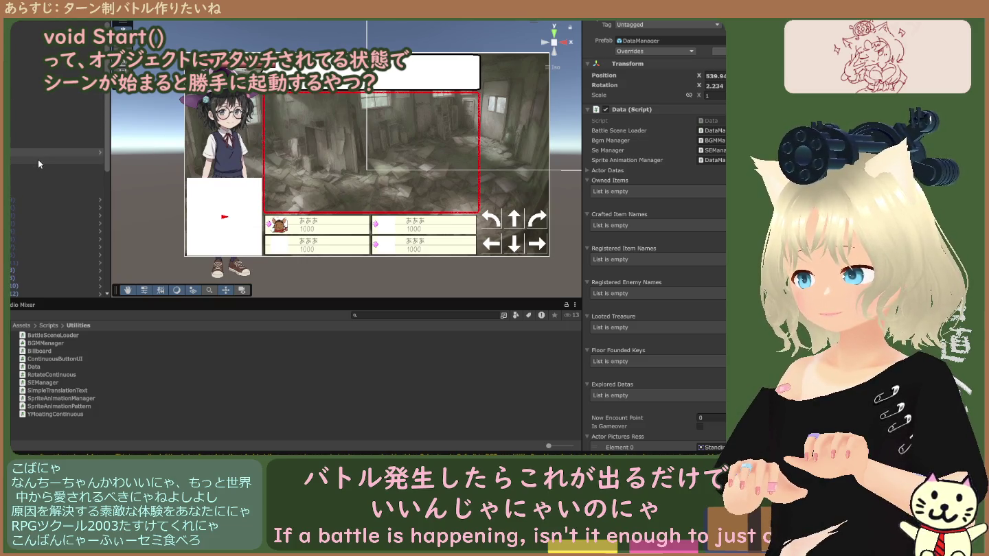
{"action": "scroll", "coordinate": [40, 161], "scroll_direction": "down", "scroll_amount": 3}
{"action": "scroll", "coordinate": [28, 227], "scroll_direction": "down", "scroll_amount": 5}
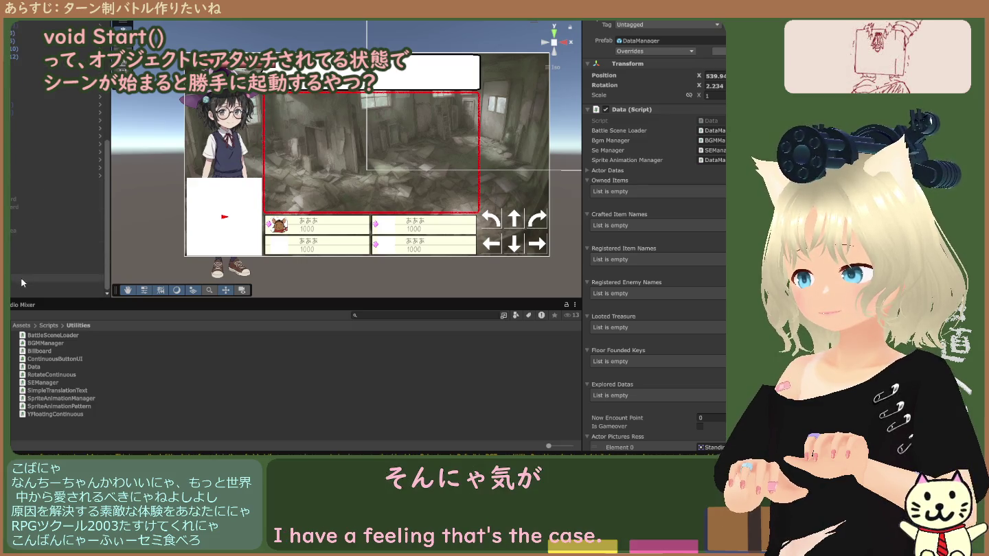
{"action": "left_click", "coordinate": [14, 186]}
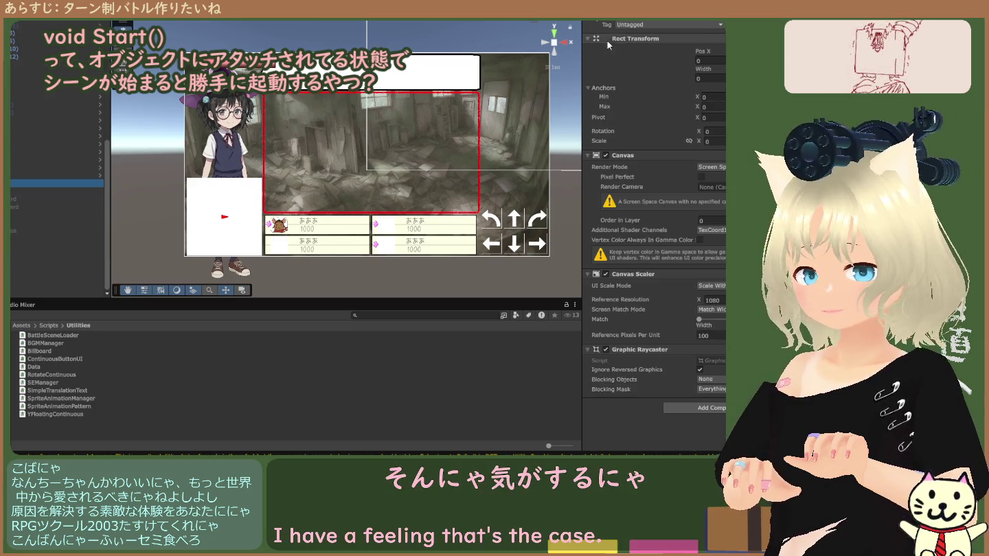
{"action": "left_click", "coordinate": [24, 197]}
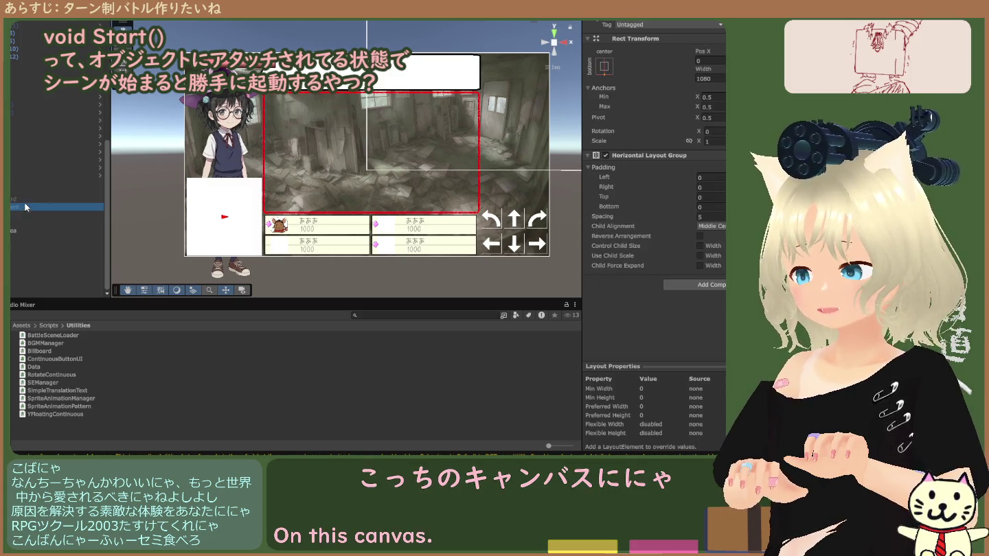
{"action": "left_click", "coordinate": [29, 184]}
{"action": "left_click", "coordinate": [31, 197]}
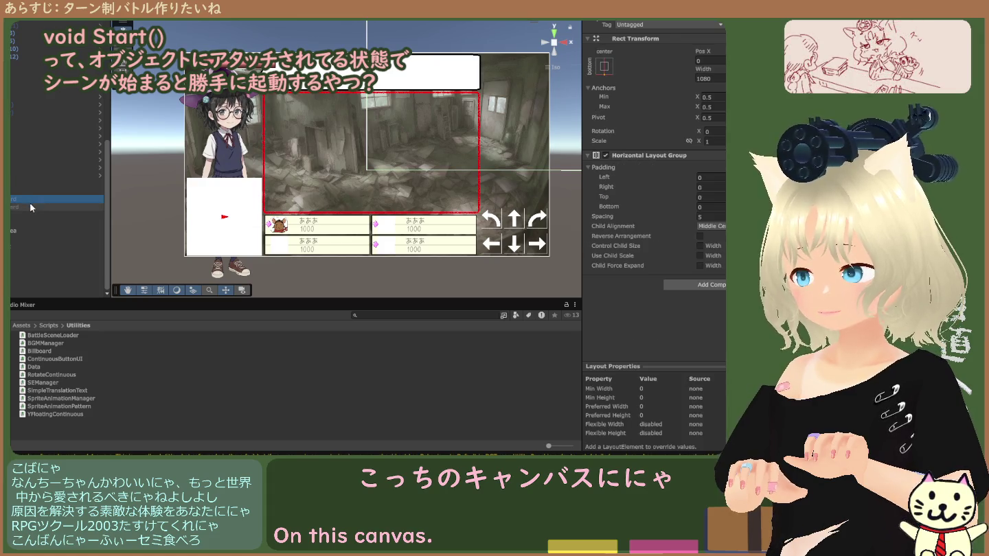
{"action": "left_click", "coordinate": [33, 184]}
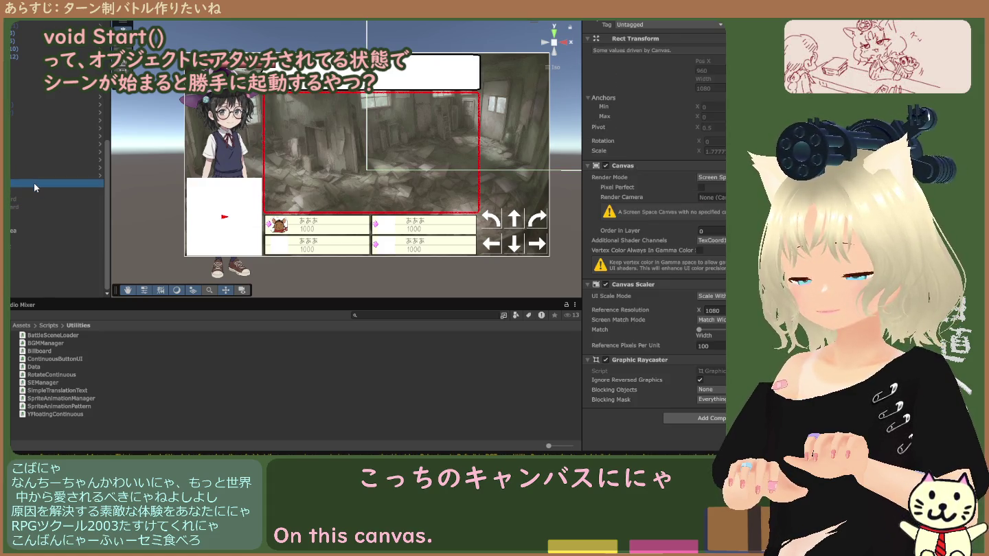
{"action": "left_click", "coordinate": [33, 198]}
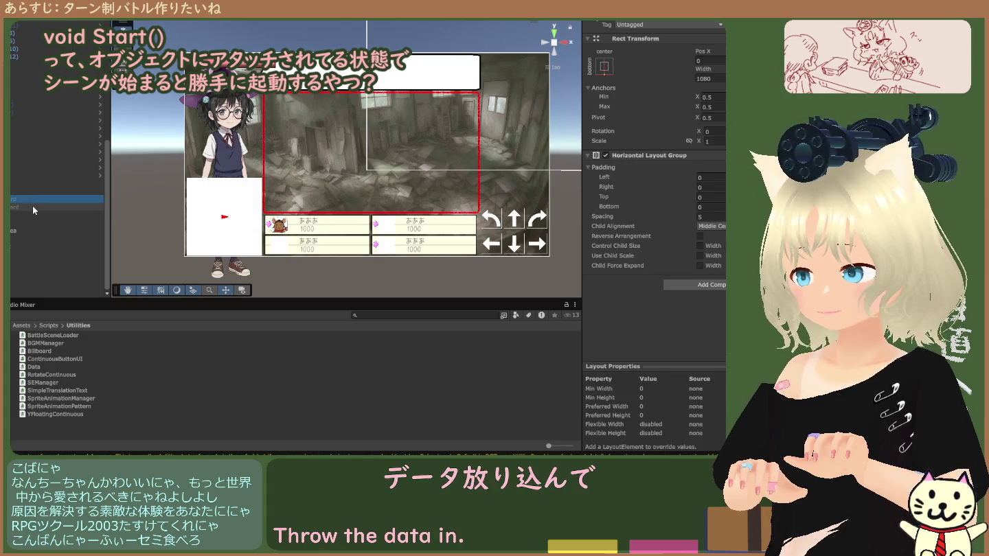
{"action": "left_click", "coordinate": [30, 214]}
{"action": "left_click", "coordinate": [31, 200]}
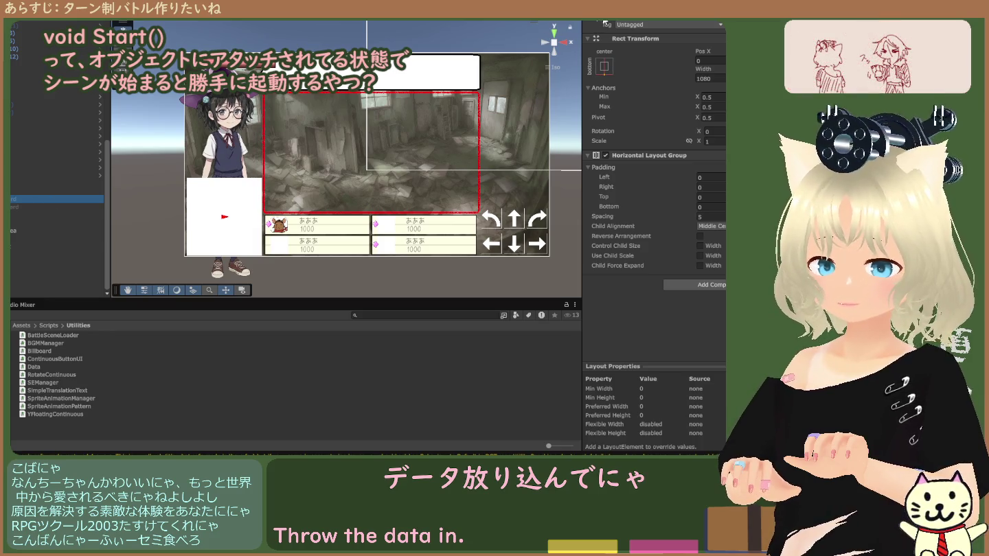
{"action": "scroll", "coordinate": [392, 197], "scroll_direction": "down", "scroll_amount": 5}
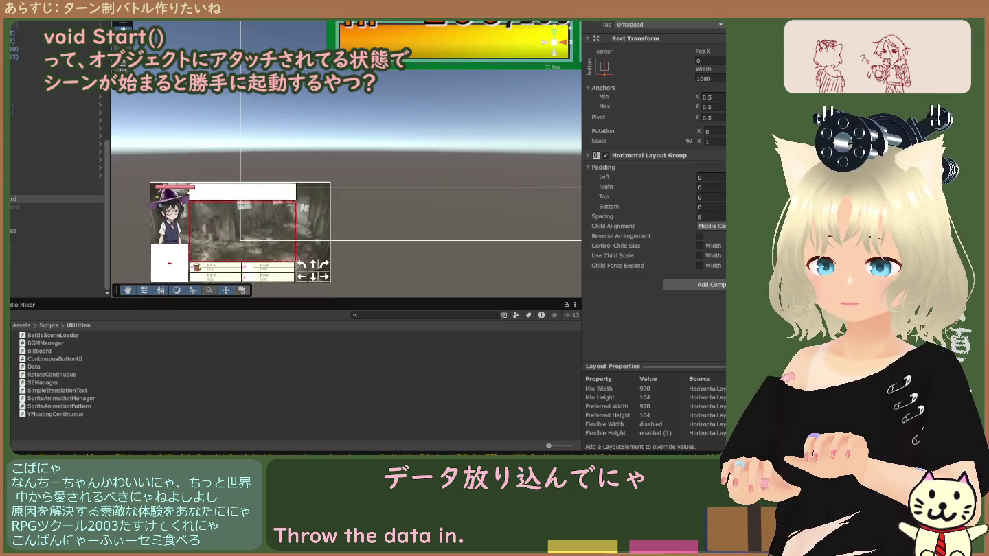
{"action": "scroll", "coordinate": [279, 160], "scroll_direction": "up", "scroll_amount": 3}
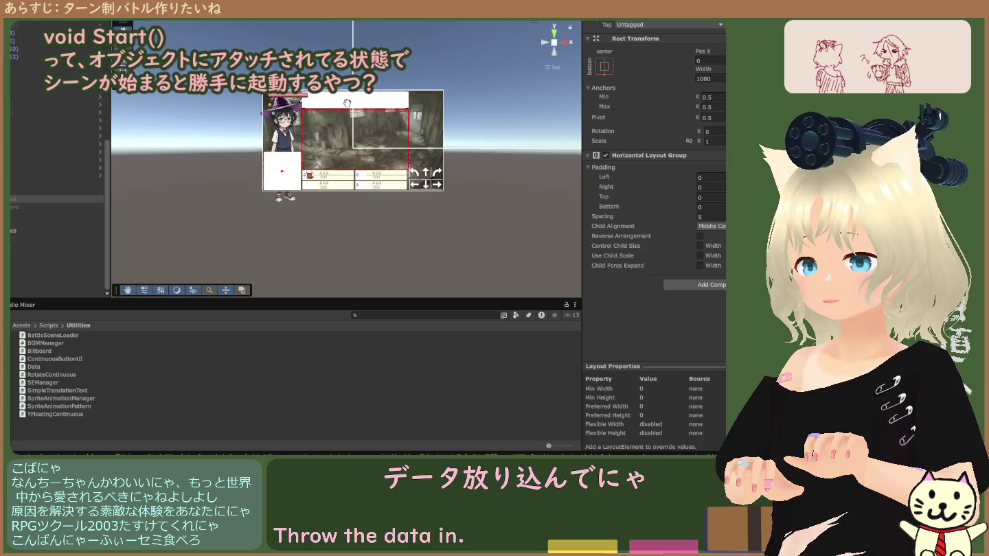
{"action": "scroll", "coordinate": [279, 161], "scroll_direction": "up", "scroll_amount": 2}
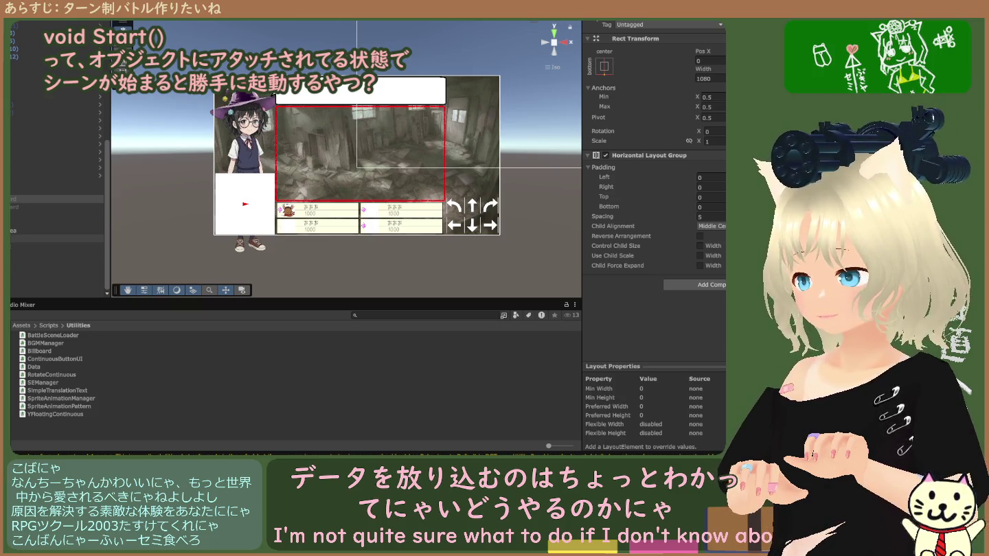
{"action": "left_click", "coordinate": [54, 199]}
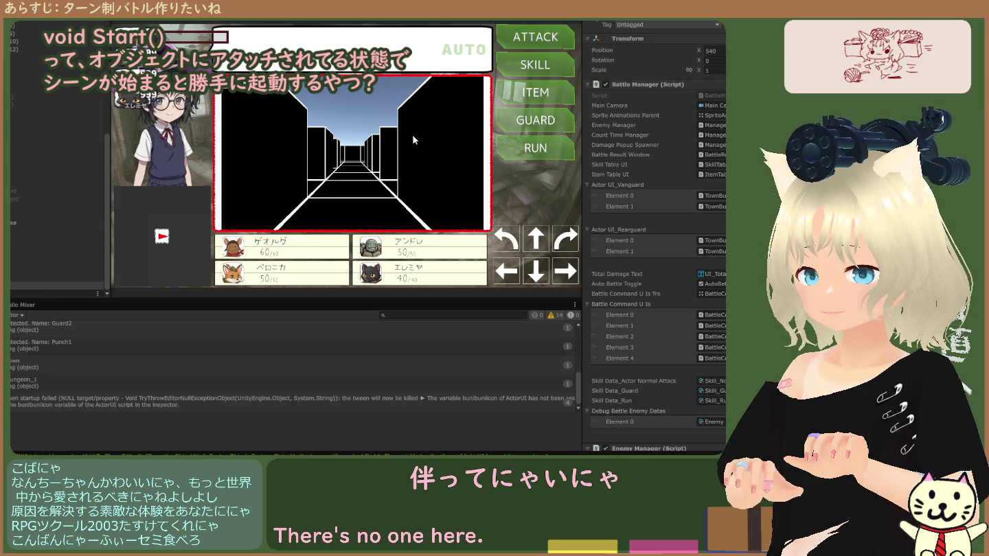
{"action": "key", "text": "ctrl+p"}
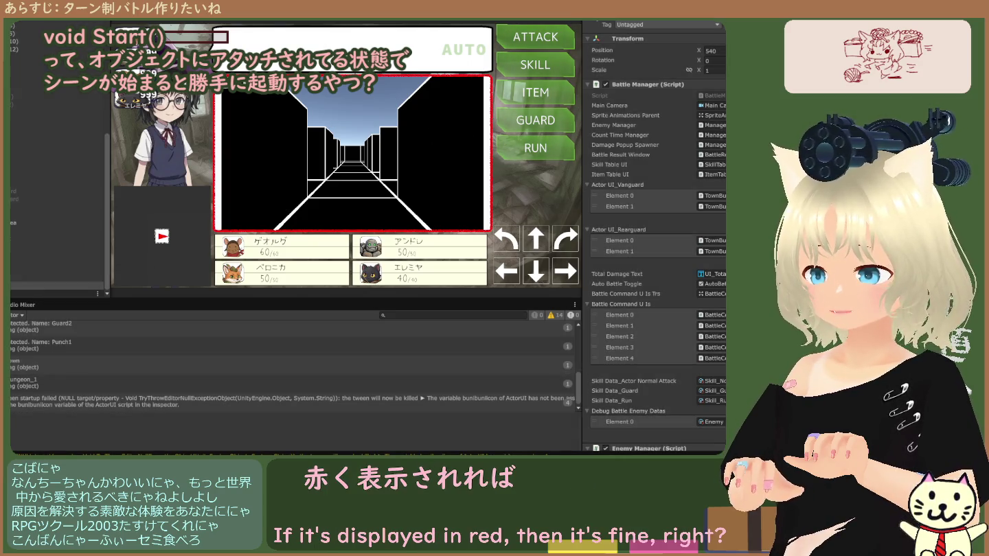
{"action": "key", "text": "ctrl+5"}
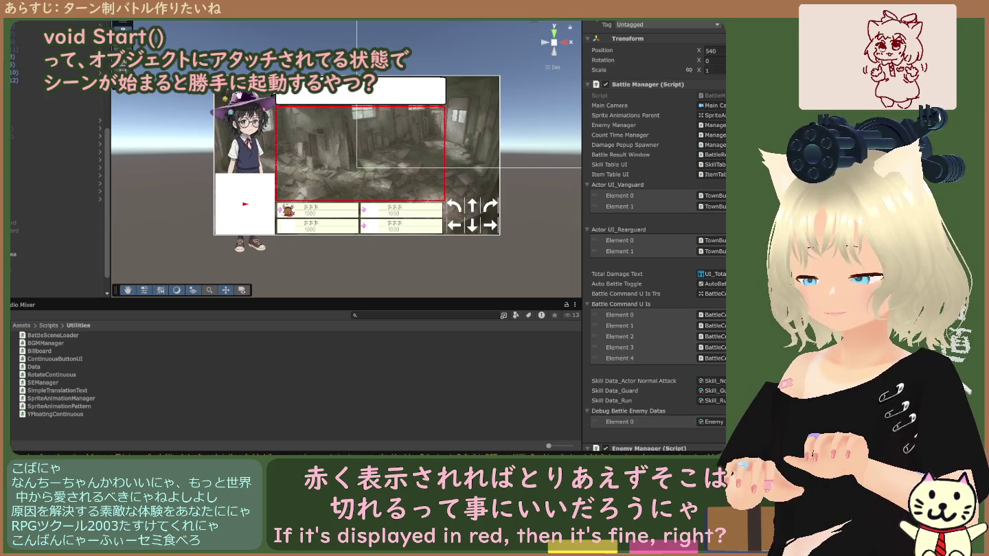
{"action": "left_click", "coordinate": [21, 184]}
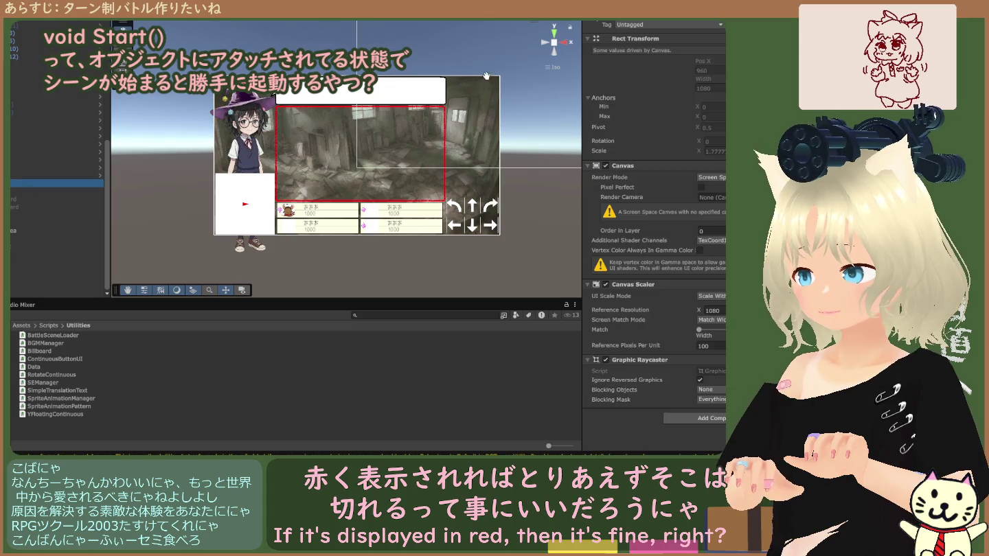
Run the battle scene, show the log output, and choose the ATTACK command.
{"action": "left_click", "coordinate": [486, 76]}
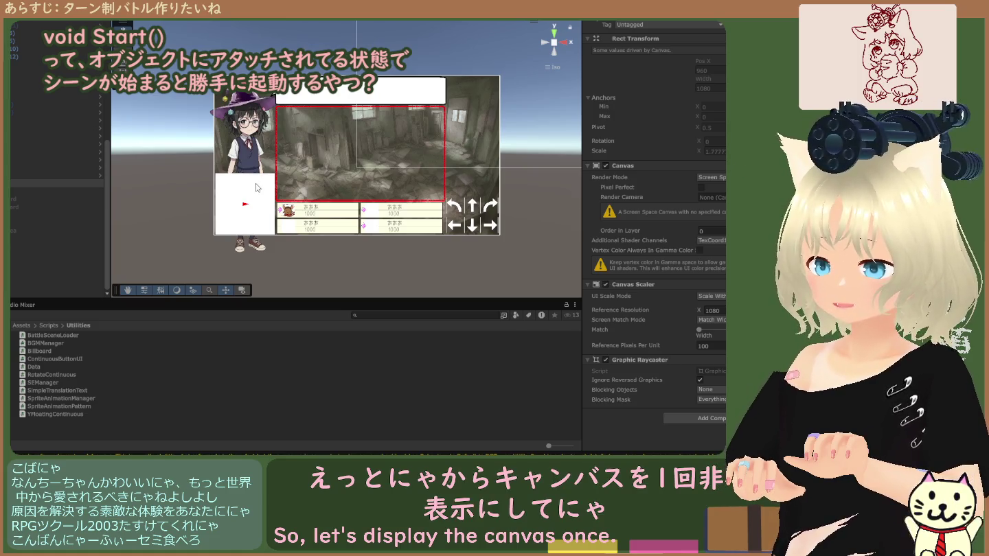
{"action": "left_click", "coordinate": [28, 305]}
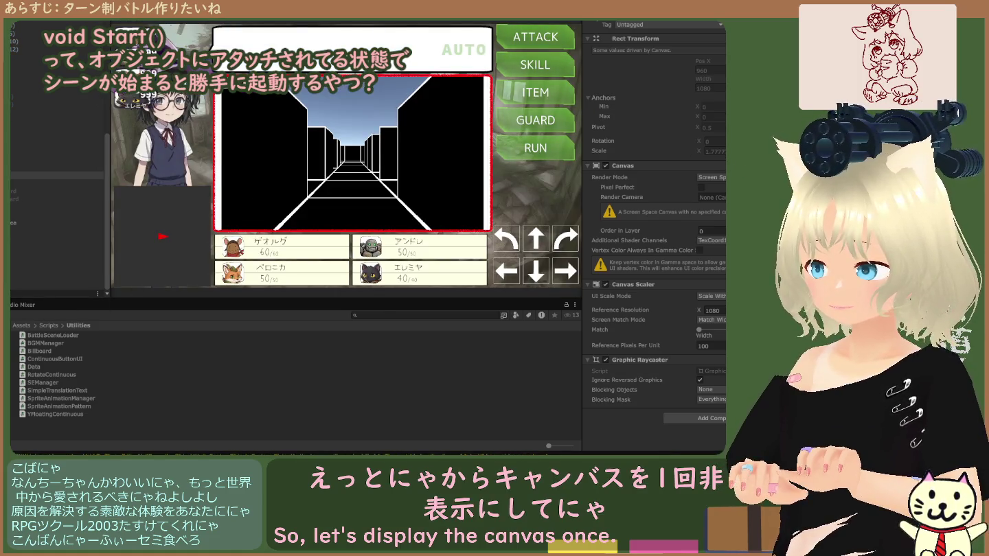
{"action": "left_click", "coordinate": [542, 36]}
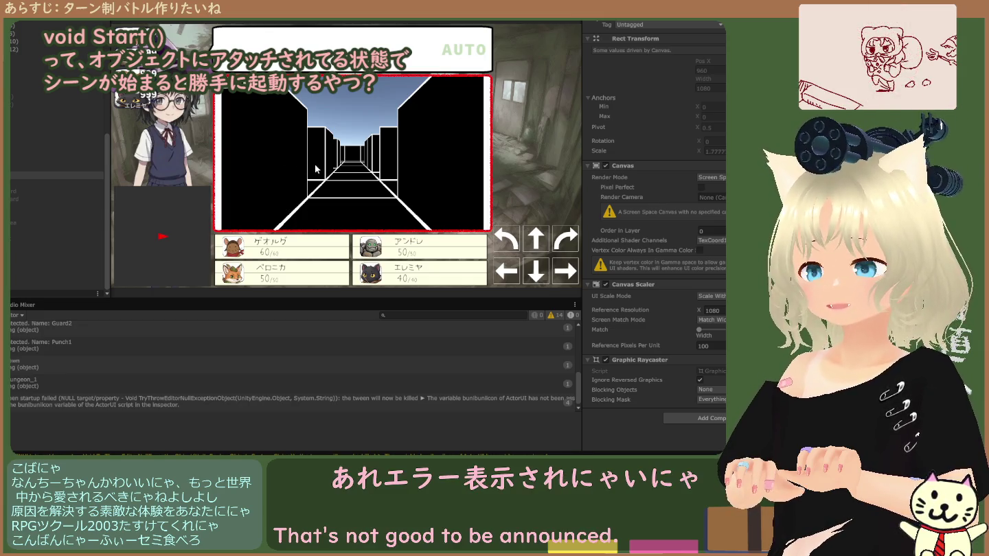
Inspect the battle UI's horizontal layout object and its Scene view layout while the game runs.
{"action": "left_click", "coordinate": [41, 214]}
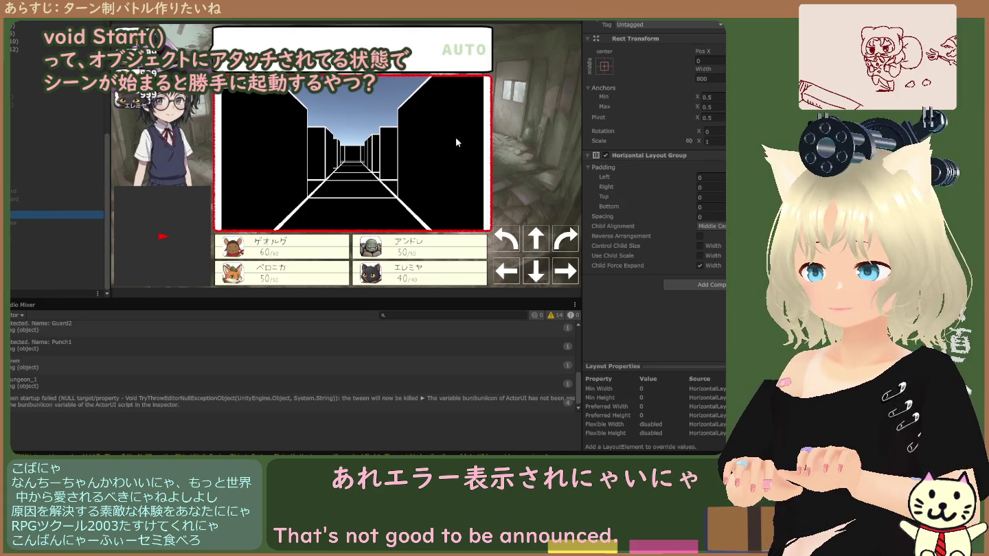
{"action": "left_click", "coordinate": [279, 26]}
{"action": "scroll", "coordinate": [374, 119], "scroll_direction": "down", "scroll_amount": 5}
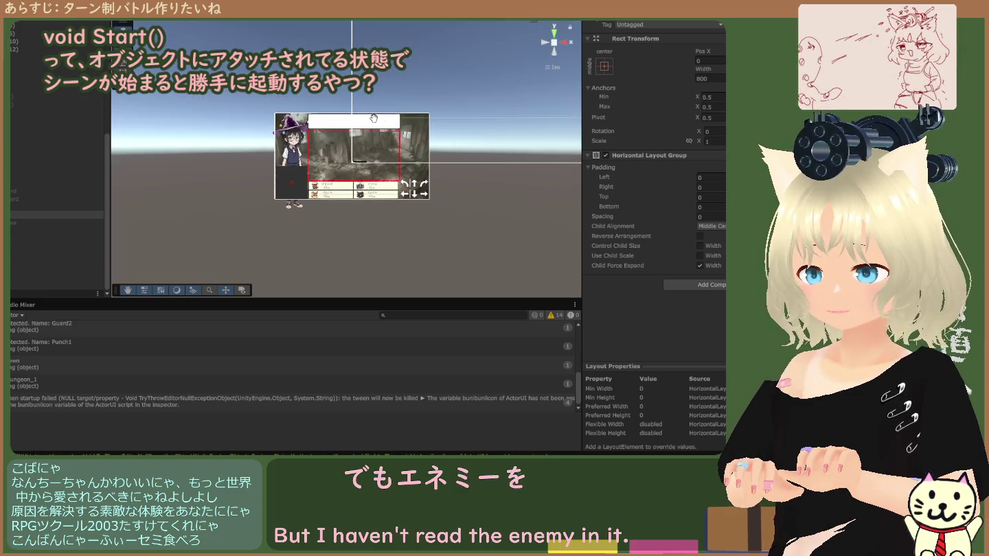
{"action": "scroll", "coordinate": [374, 118], "scroll_direction": "down", "scroll_amount": 3}
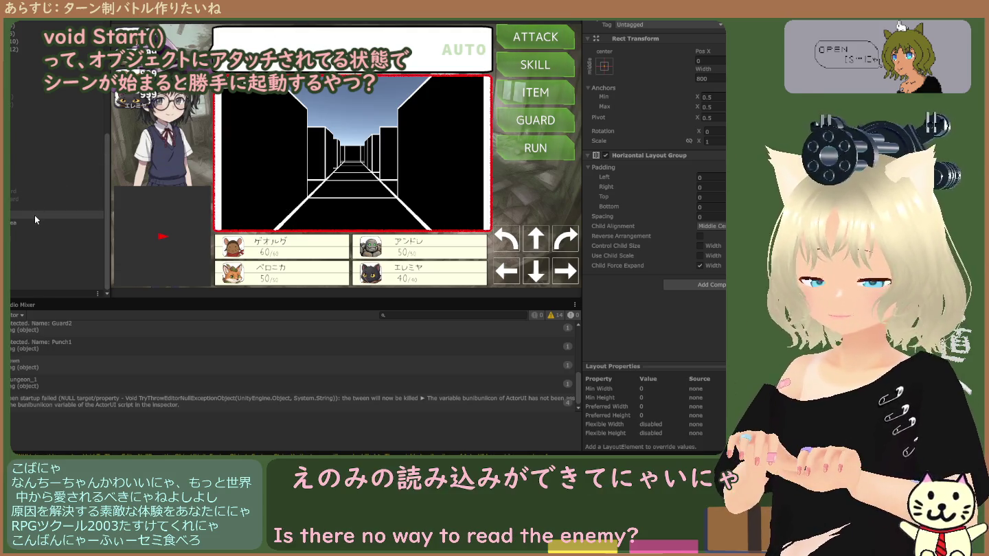
{"action": "left_click", "coordinate": [34, 215]}
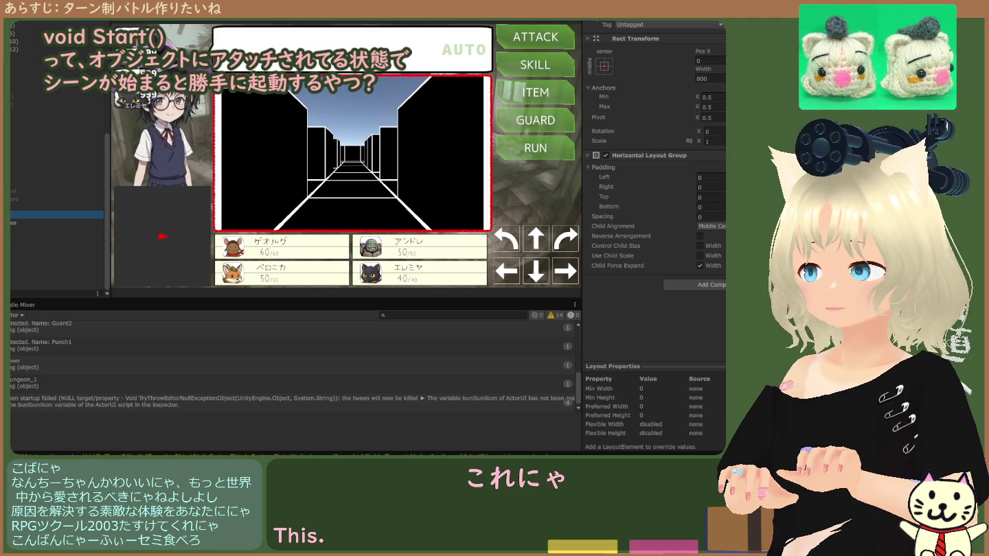
Exit play mode, select the battle UI layout object, and bring back the Utilities scripts.
{"action": "key", "text": "ctrl+p"}
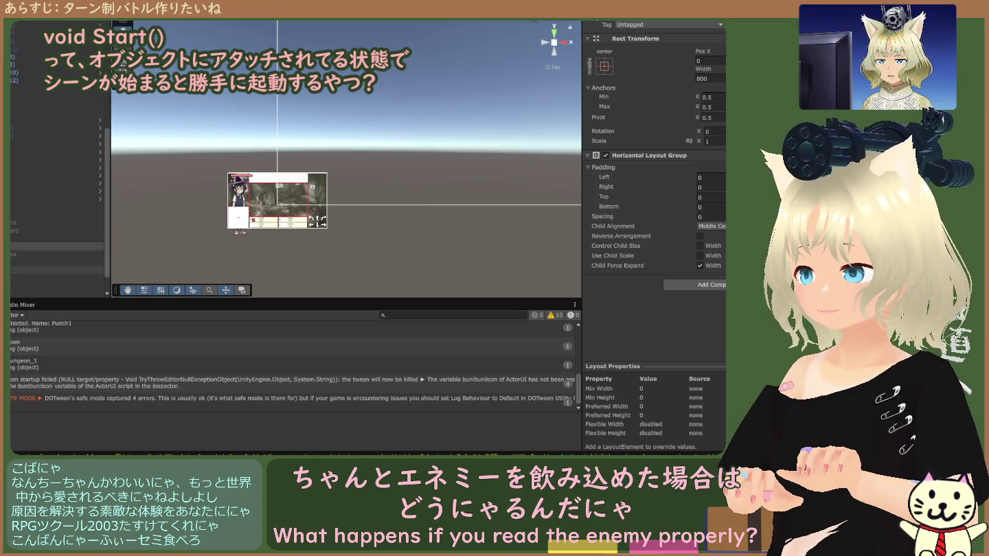
{"action": "left_click", "coordinate": [55, 246]}
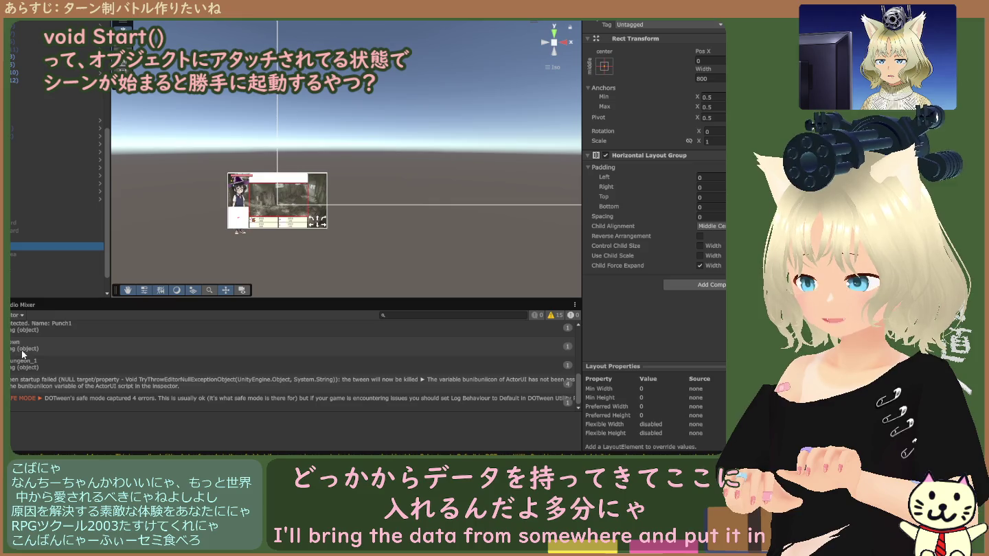
{"action": "key", "text": "ctrl+5"}
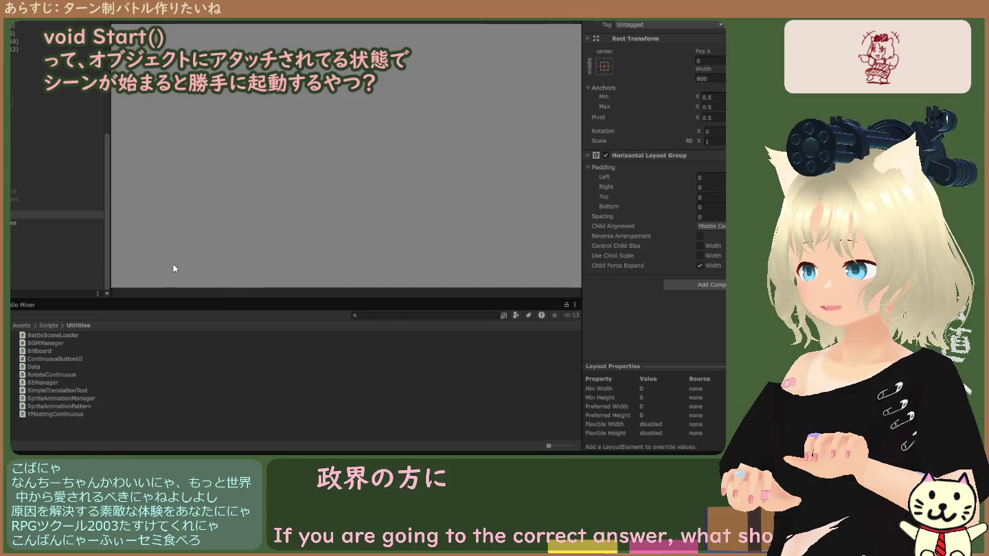
Open the Console and read the BattleSceneLoader null-reference error from the test run.
{"action": "key", "text": "ctrl+shift+c"}
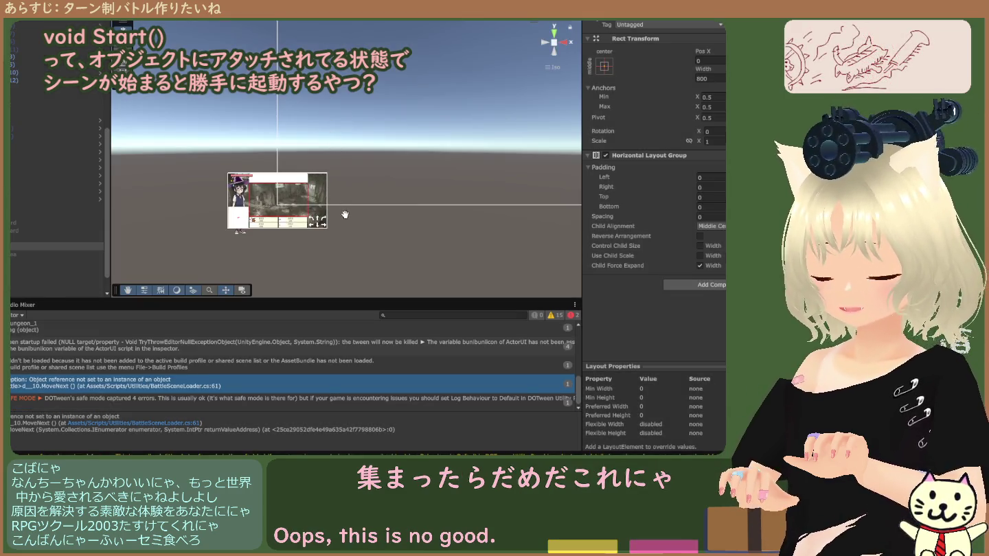
{"action": "scroll", "coordinate": [329, 246], "scroll_direction": "up", "scroll_amount": 3}
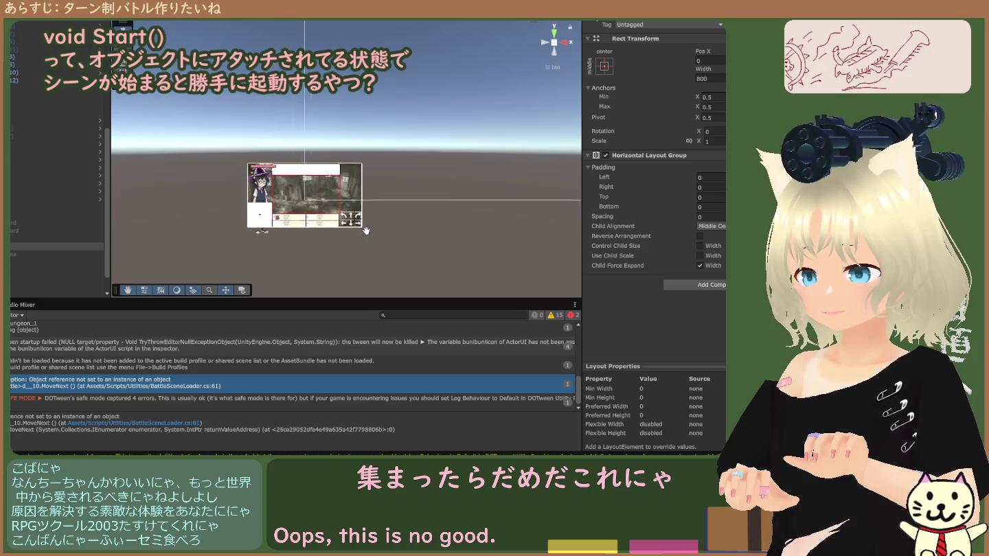
{"action": "scroll", "coordinate": [399, 219], "scroll_direction": "up", "scroll_amount": 4}
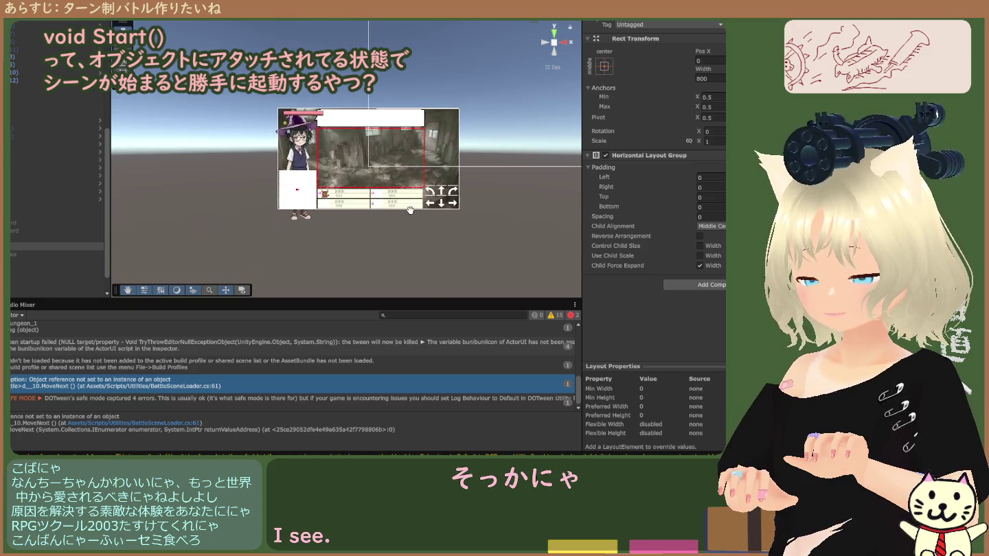
{"action": "scroll", "coordinate": [385, 217], "scroll_direction": "up", "scroll_amount": 2}
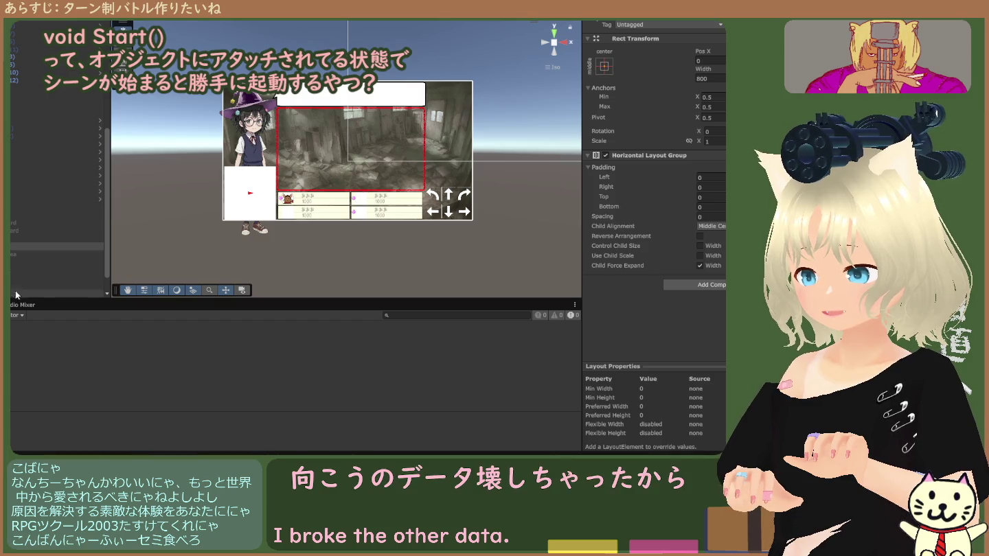
Return to the Utilities scripts in the Project window and select a higher Hierarchy object.
{"action": "left_click", "coordinate": [36, 312]}
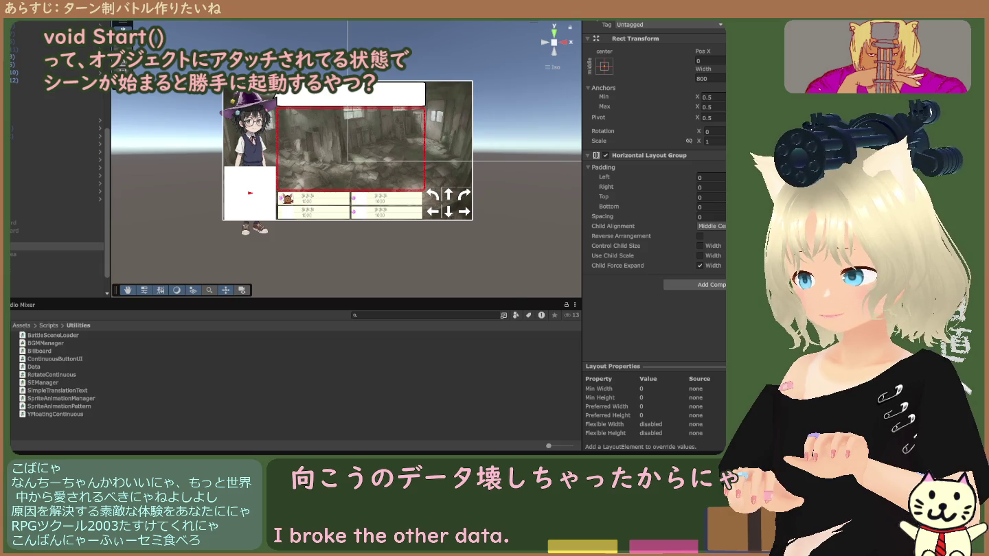
{"action": "scroll", "coordinate": [24, 219], "scroll_direction": "down", "scroll_amount": 5}
{"action": "scroll", "coordinate": [28, 237], "scroll_direction": "down", "scroll_amount": 1}
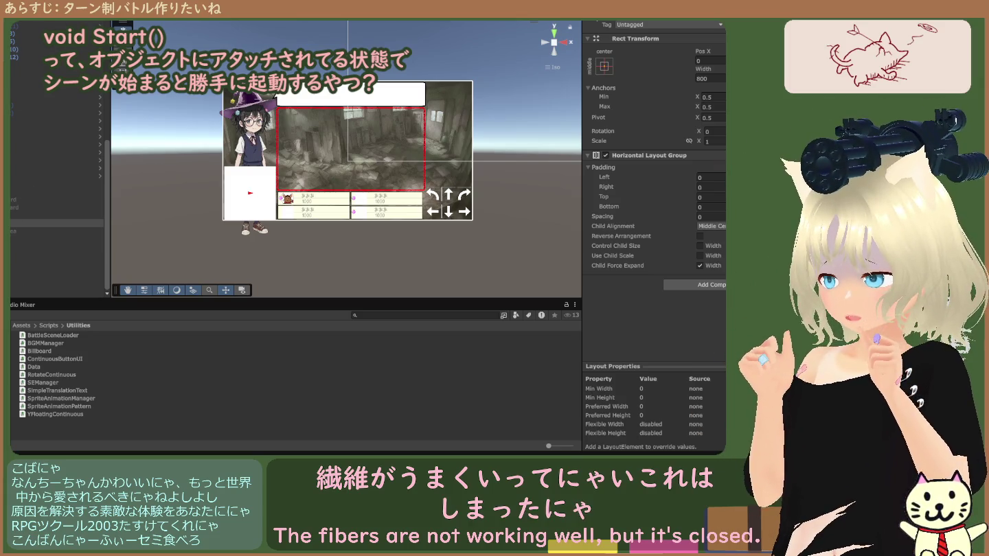
{"action": "left_click", "coordinate": [13, 224]}
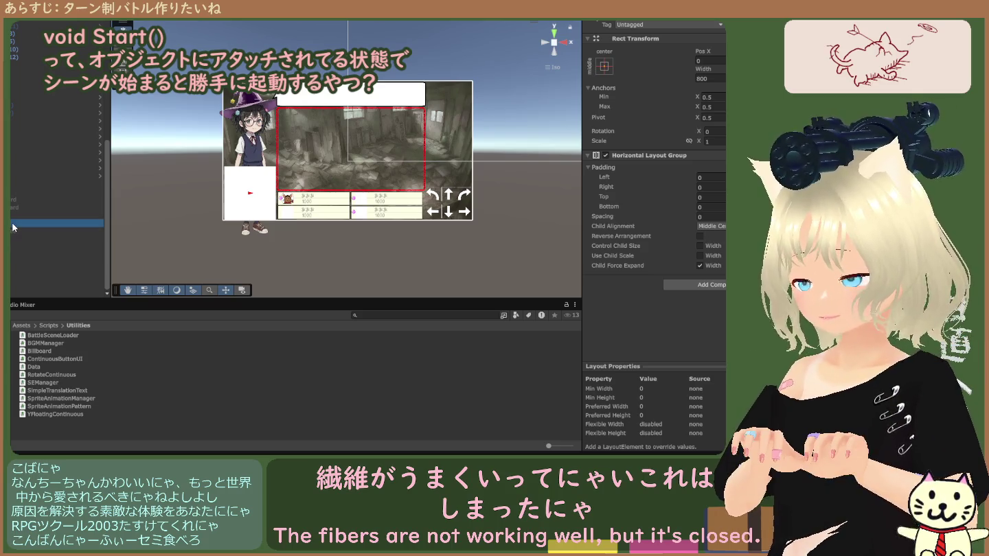
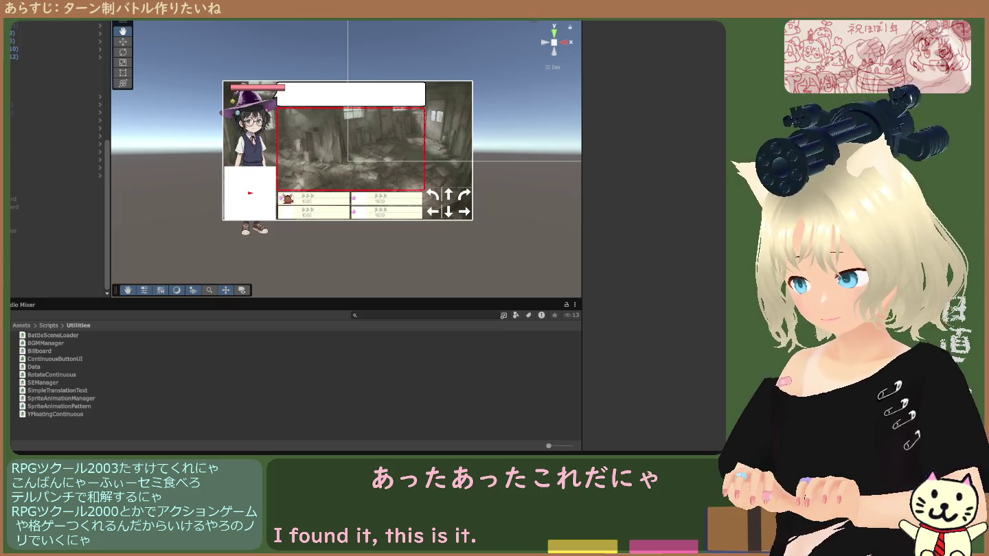
Go up to Assets > Scripts, enter the Battle folder and select BattleManager.cs.
{"action": "left_click", "coordinate": [49, 326]}
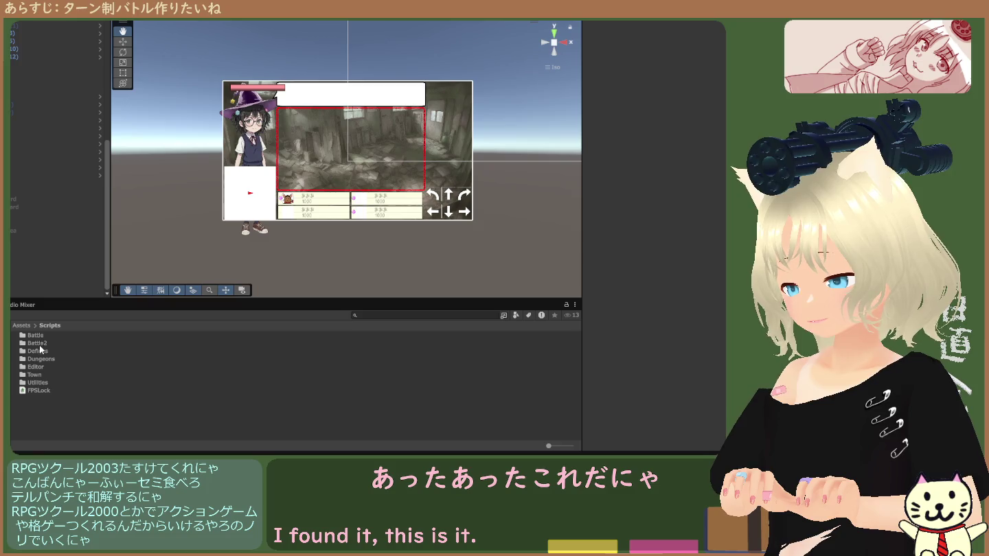
{"action": "double_click", "coordinate": [37, 336]}
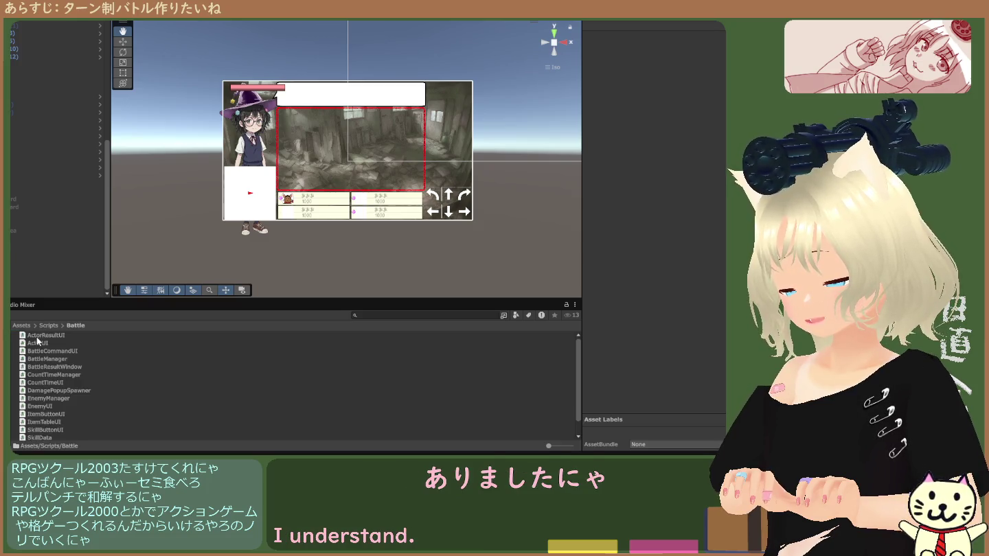
{"action": "left_click", "coordinate": [50, 359]}
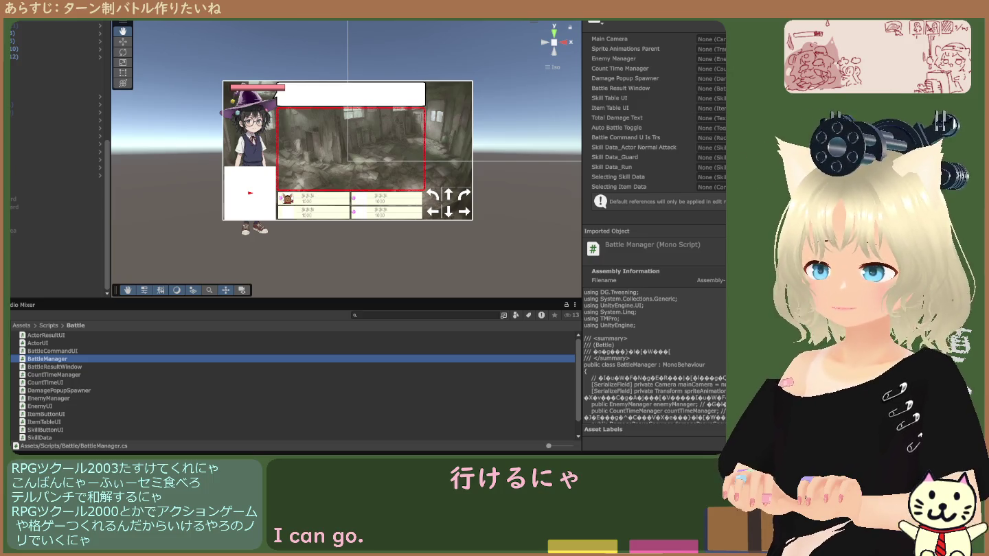
Select the Battle Manager object and inspect its Enemy Manager reference.
{"action": "scroll", "coordinate": [58, 158], "scroll_direction": "up", "scroll_amount": 8}
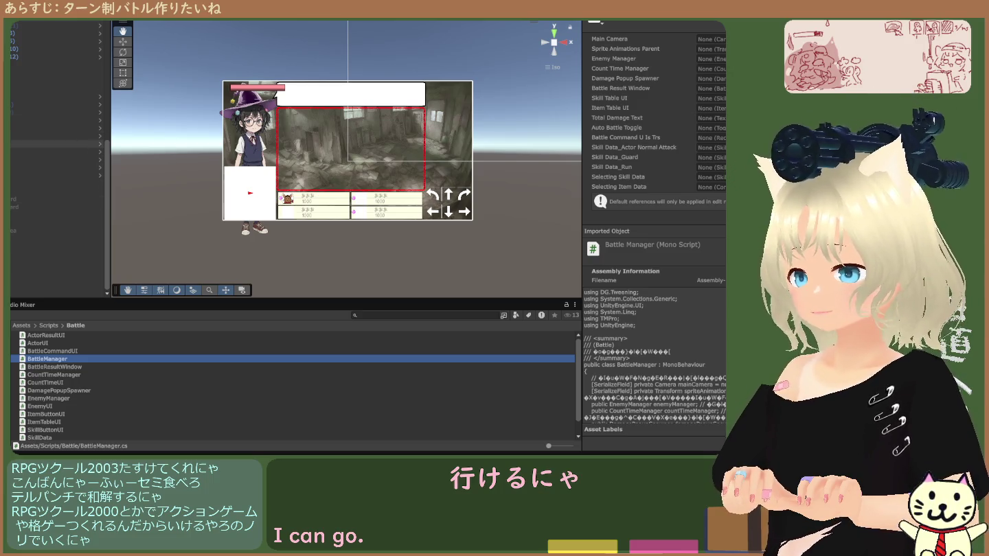
{"action": "scroll", "coordinate": [59, 182], "scroll_direction": "down", "scroll_amount": 2}
{"action": "scroll", "coordinate": [59, 206], "scroll_direction": "down", "scroll_amount": 7}
{"action": "left_click", "coordinate": [58, 293]}
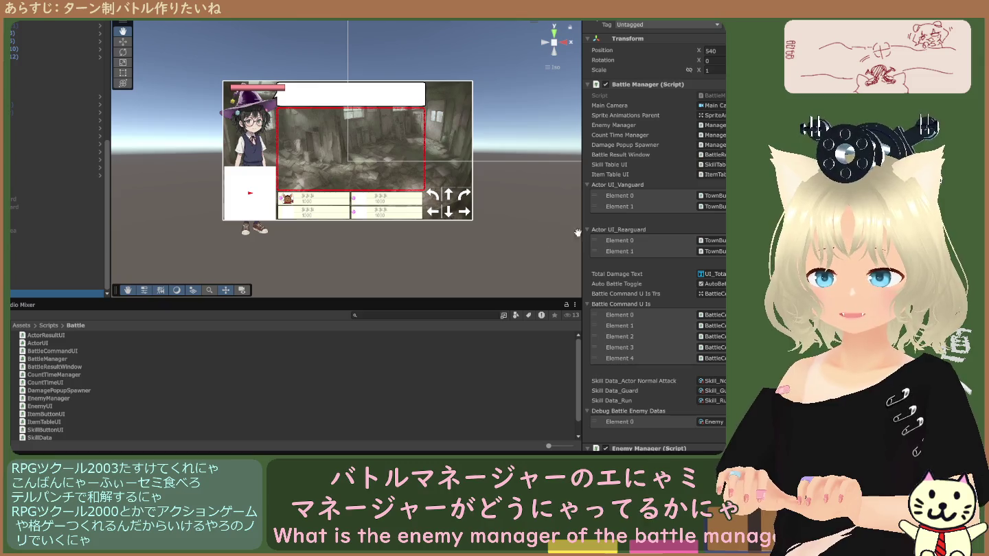
{"action": "left_click", "coordinate": [714, 125]}
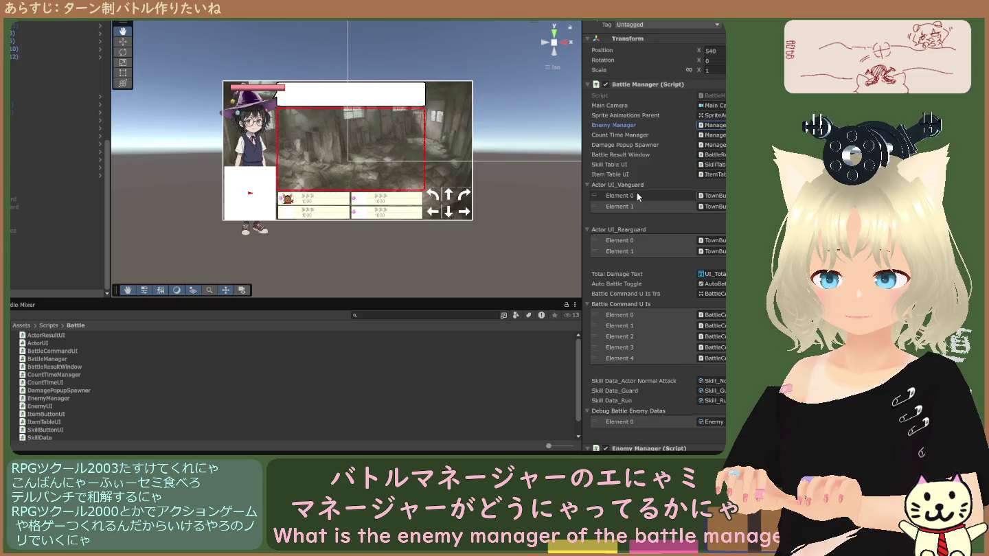
Ping the EnemyUI prefab from the Enemy Manager's Enemy UI Prefab field.
{"action": "scroll", "coordinate": [638, 213], "scroll_direction": "down", "scroll_amount": 5}
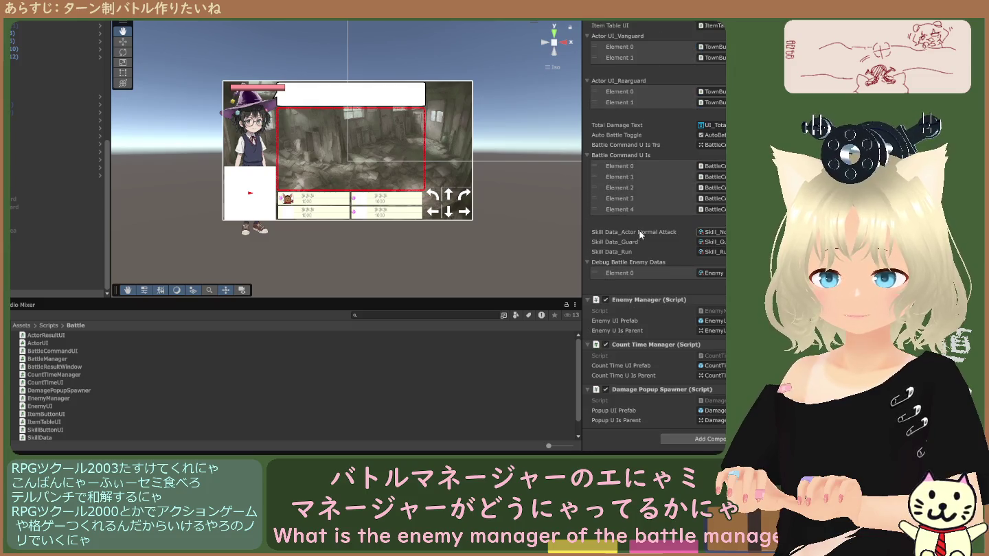
{"action": "left_click", "coordinate": [721, 321]}
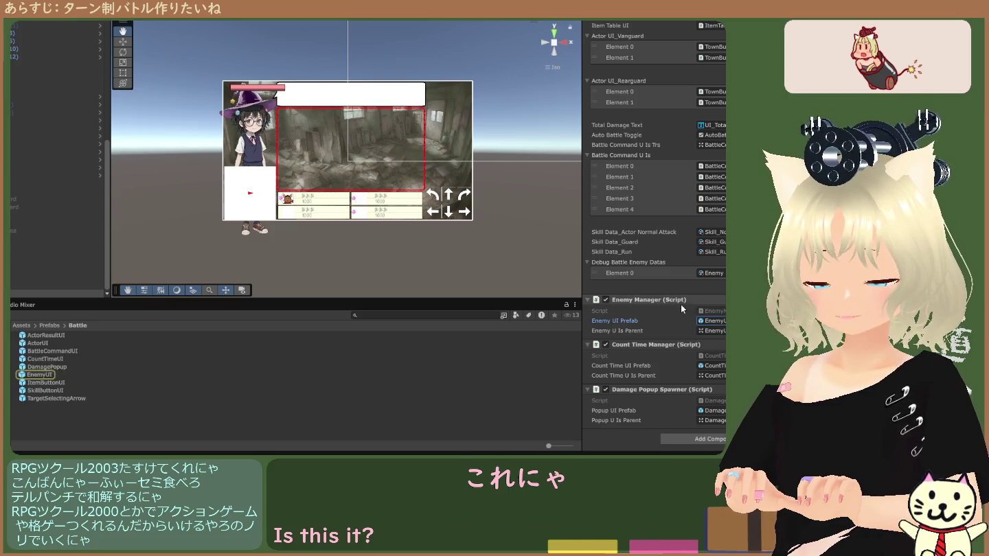
{"action": "scroll", "coordinate": [680, 303], "scroll_direction": "up", "scroll_amount": 5}
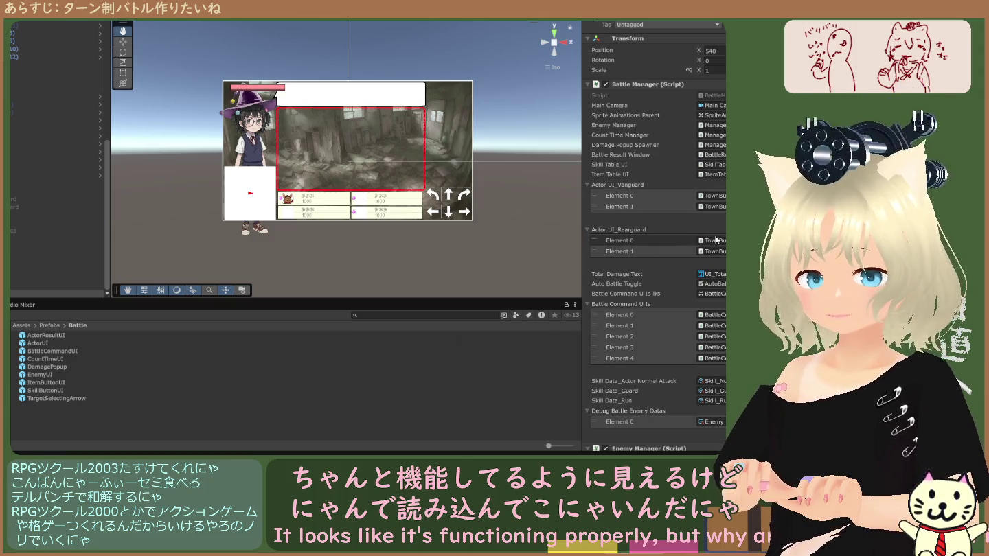
{"action": "scroll", "coordinate": [56, 195], "scroll_direction": "up", "scroll_amount": 7}
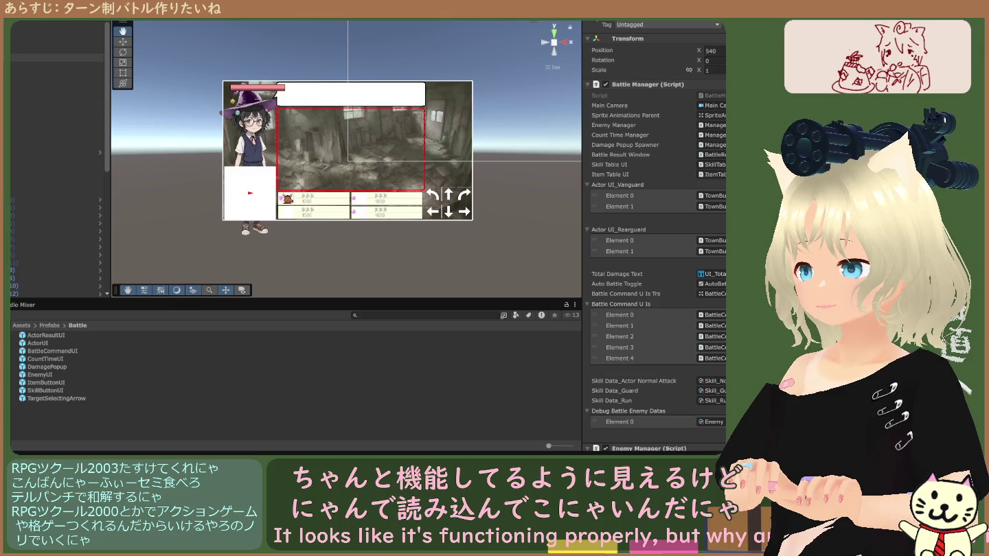
Select the Dungeon Manager object and ping its DungeonManager script in Scripts > Dungeons.
{"action": "left_click", "coordinate": [36, 49]}
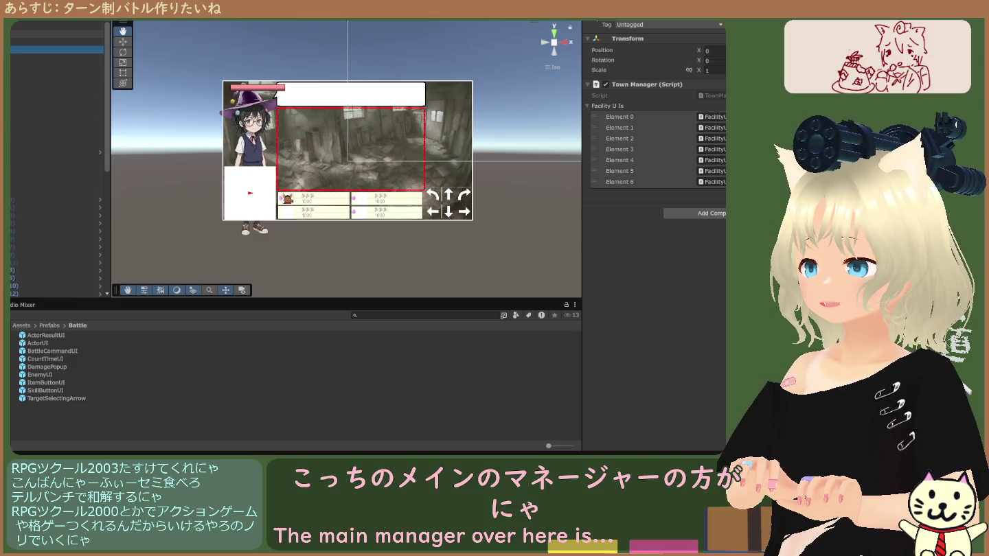
{"action": "left_click", "coordinate": [55, 33]}
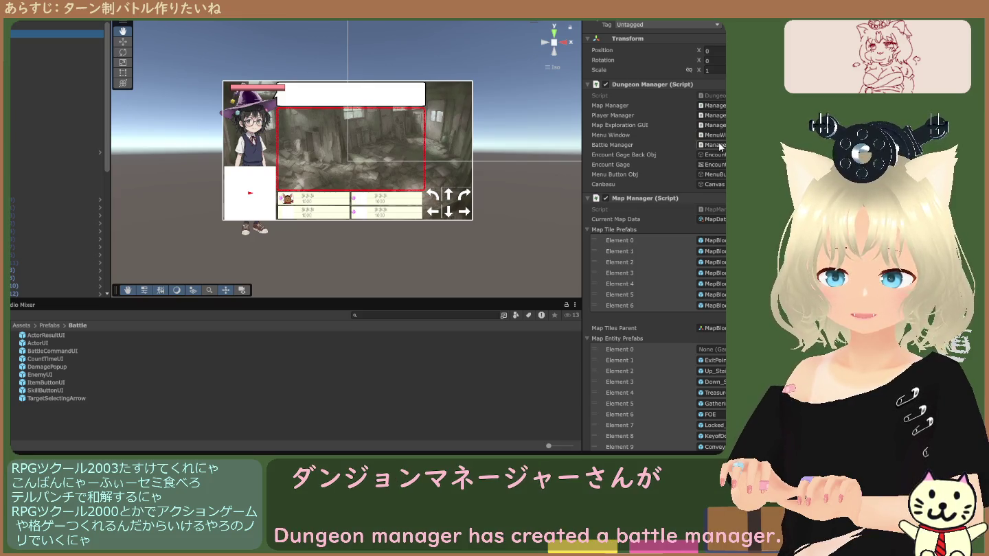
{"action": "scroll", "coordinate": [684, 191], "scroll_direction": "down", "scroll_amount": 5}
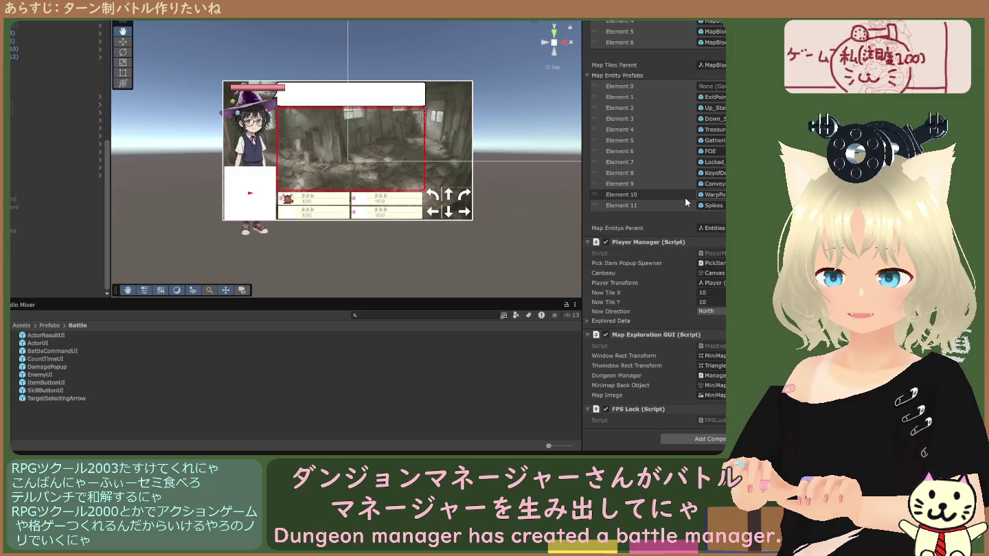
{"action": "scroll", "coordinate": [685, 197], "scroll_direction": "up", "scroll_amount": 5}
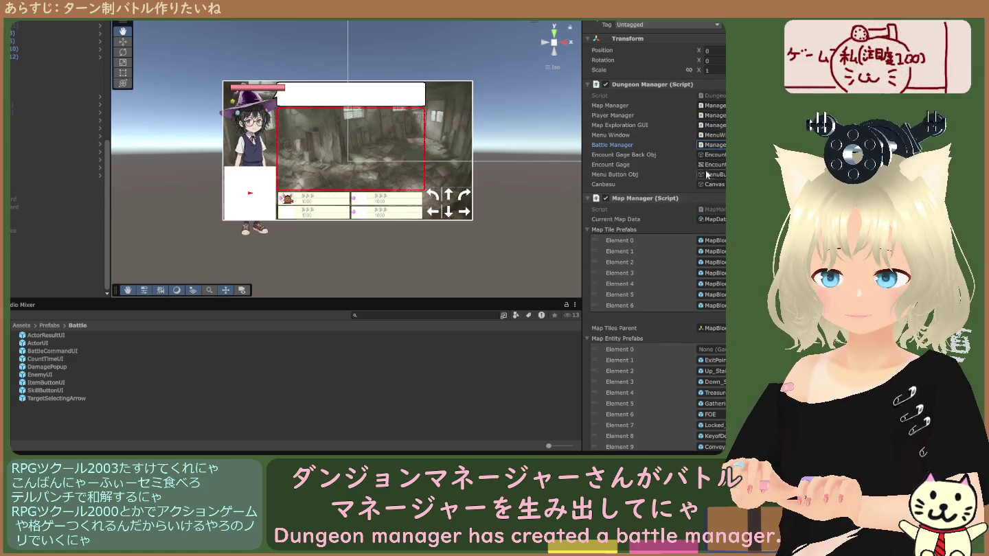
{"action": "left_click", "coordinate": [710, 96]}
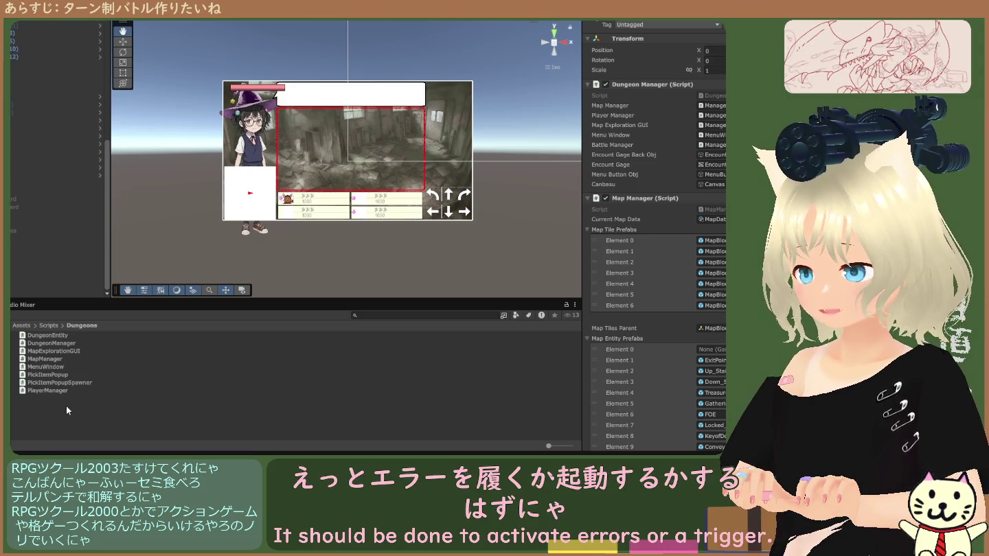
Read the BattleWindow.cs, MoveMapEvent and TitleMenu obsolete warnings in the Console.
{"action": "left_click", "coordinate": [80, 455]}
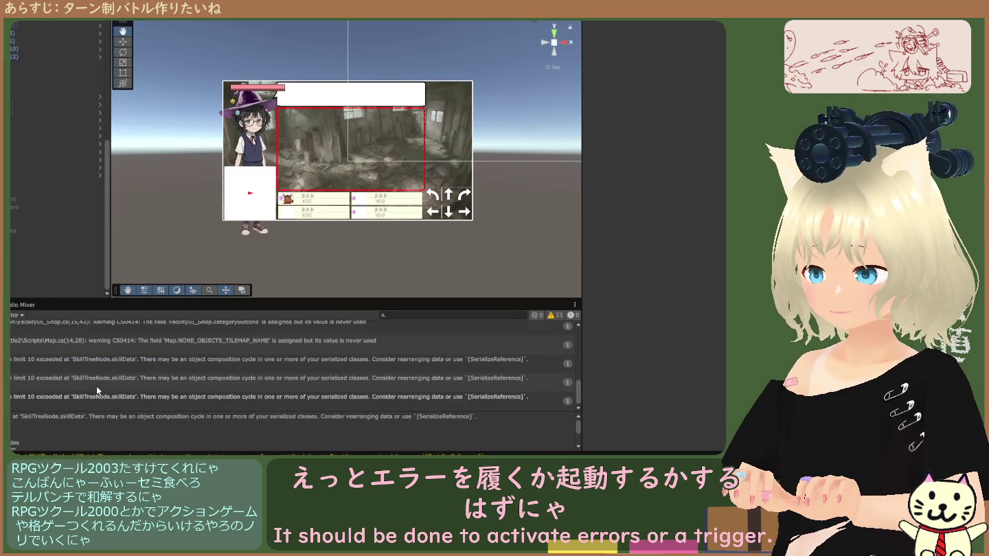
{"action": "scroll", "coordinate": [97, 391], "scroll_direction": "up", "scroll_amount": 10}
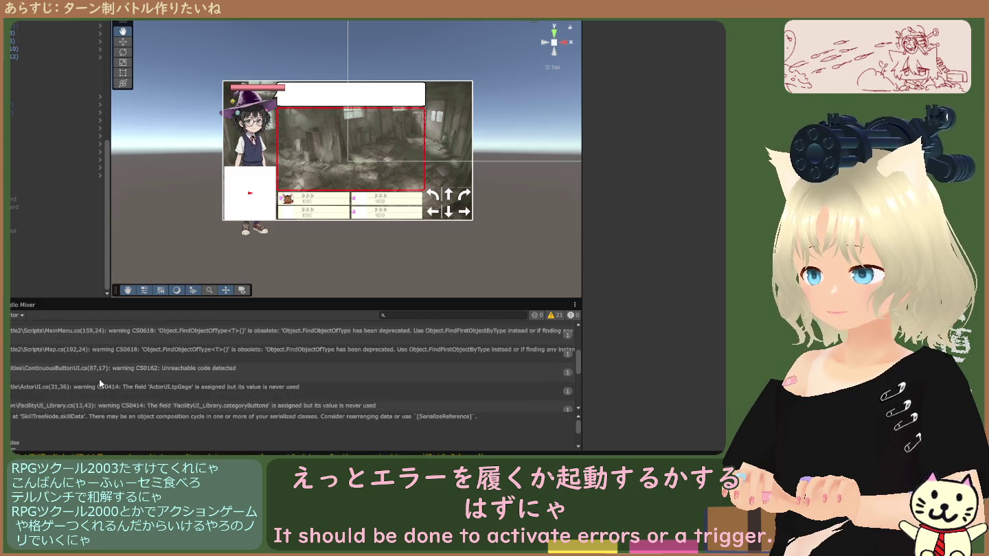
{"action": "scroll", "coordinate": [100, 383], "scroll_direction": "up", "scroll_amount": 1}
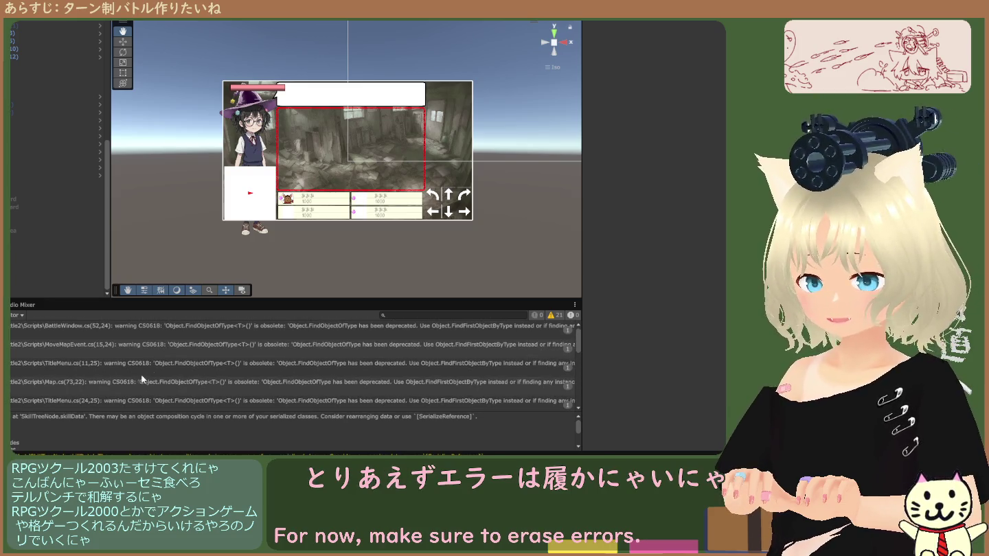
{"action": "left_click", "coordinate": [158, 335]}
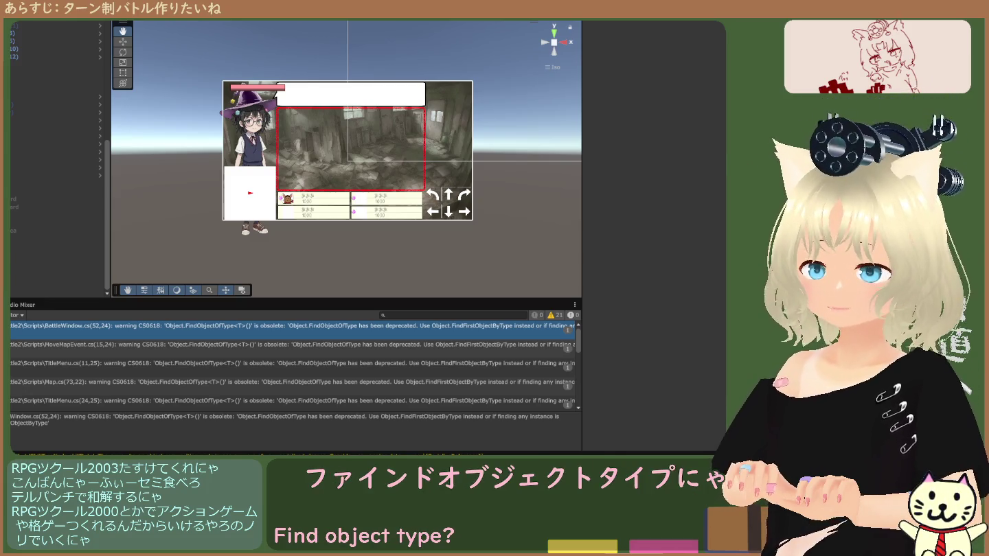
{"action": "left_click", "coordinate": [108, 346]}
{"action": "left_click", "coordinate": [108, 368]}
{"action": "left_click", "coordinate": [108, 353]}
{"action": "left_click", "coordinate": [109, 364]}
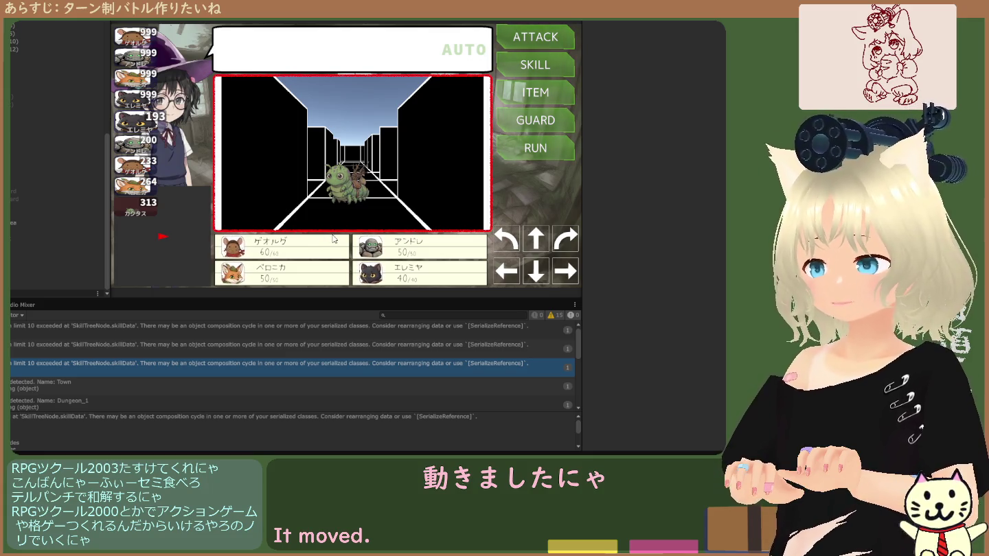
Restart Play mode, attack the caterpillar until VICTORY (Exp 10, Gold 1), then stop the game.
{"action": "key", "text": "ctrl+p"}
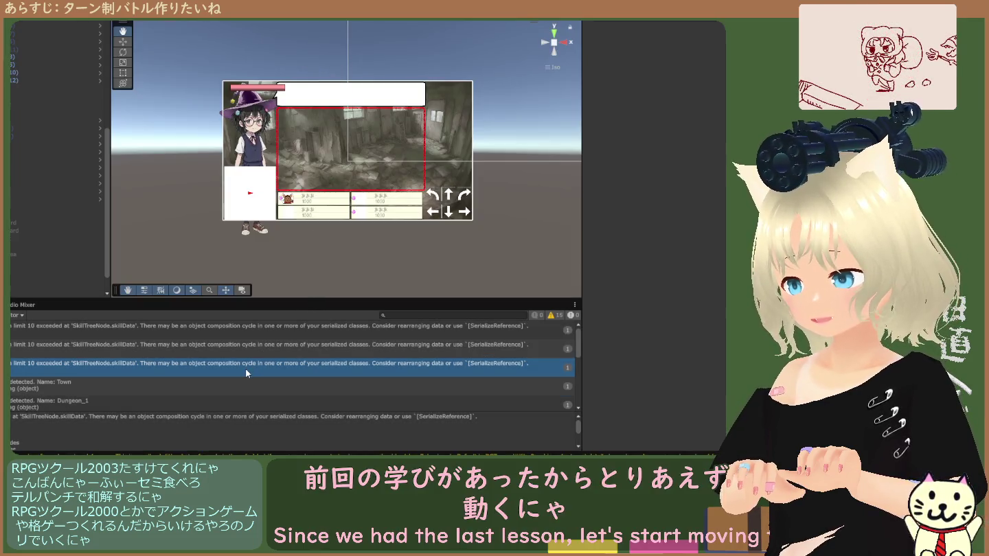
{"action": "scroll", "coordinate": [242, 357], "scroll_direction": "down", "scroll_amount": 3}
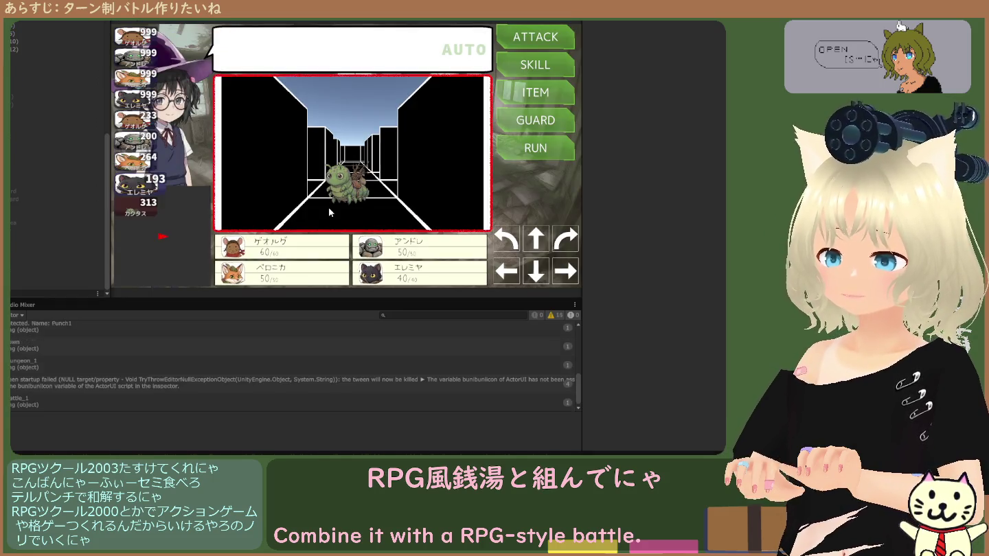
{"action": "left_click", "coordinate": [547, 39]}
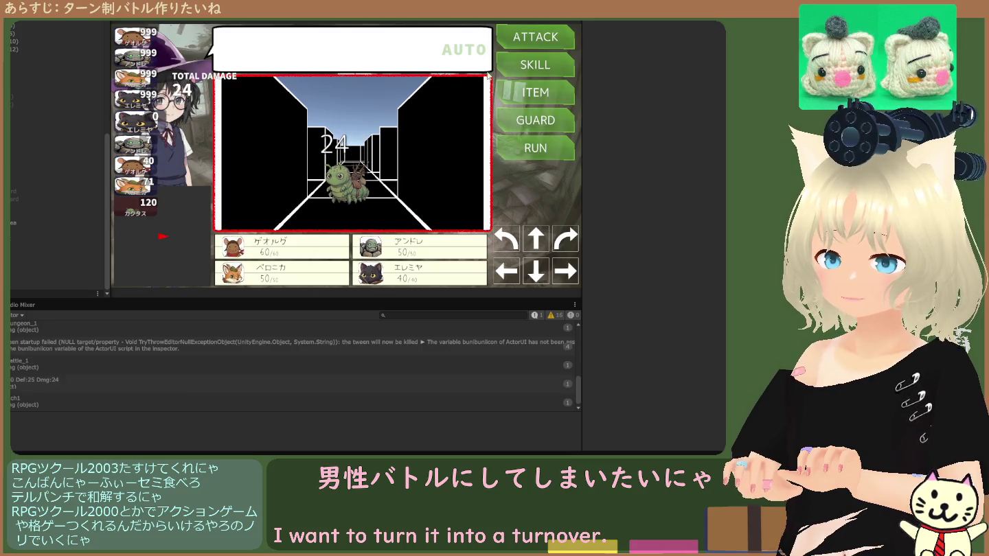
{"action": "key", "text": "Return"}
{"action": "left_click", "coordinate": [374, 183]}
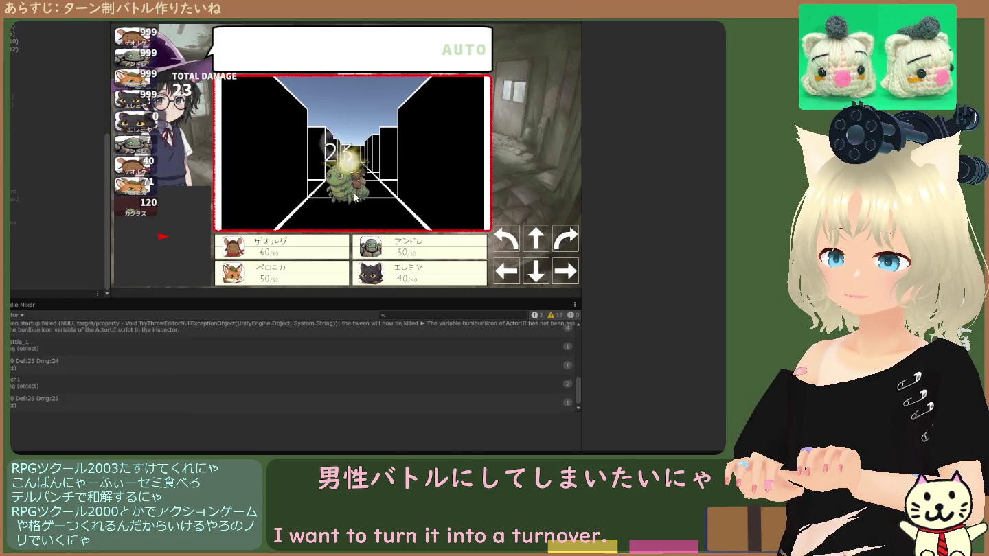
{"action": "key", "text": "Return"}
{"action": "left_click", "coordinate": [368, 182]}
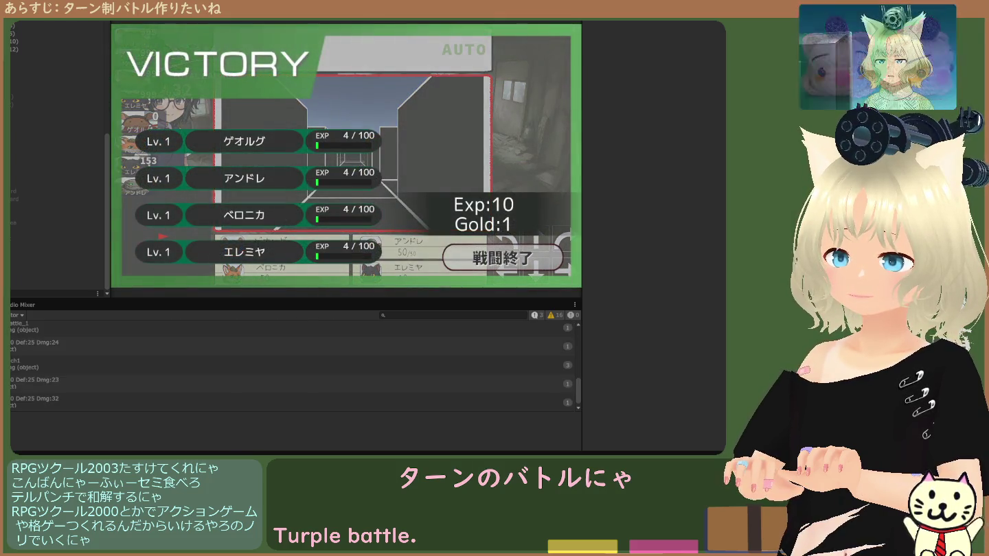
{"action": "key", "text": "ctrl+p"}
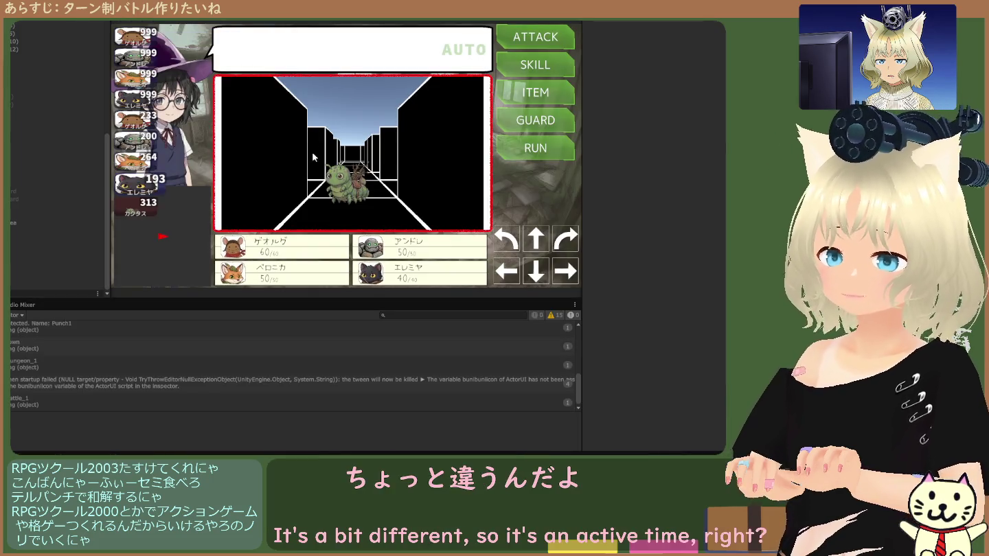
Attack the caterpillar, have the fourth party member guard, then exit Play mode.
{"action": "left_click", "coordinate": [531, 37]}
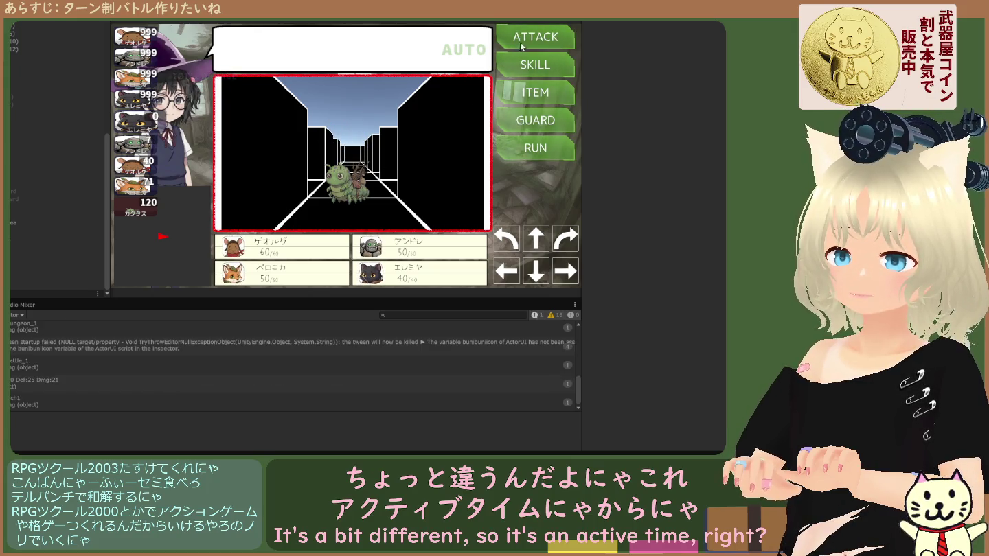
{"action": "left_click", "coordinate": [533, 38]}
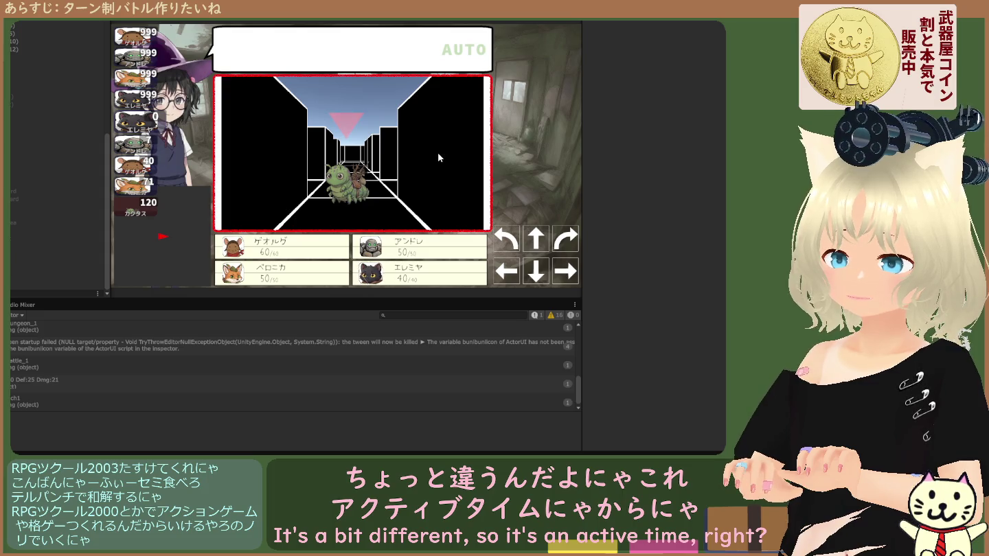
{"action": "left_click", "coordinate": [353, 178]}
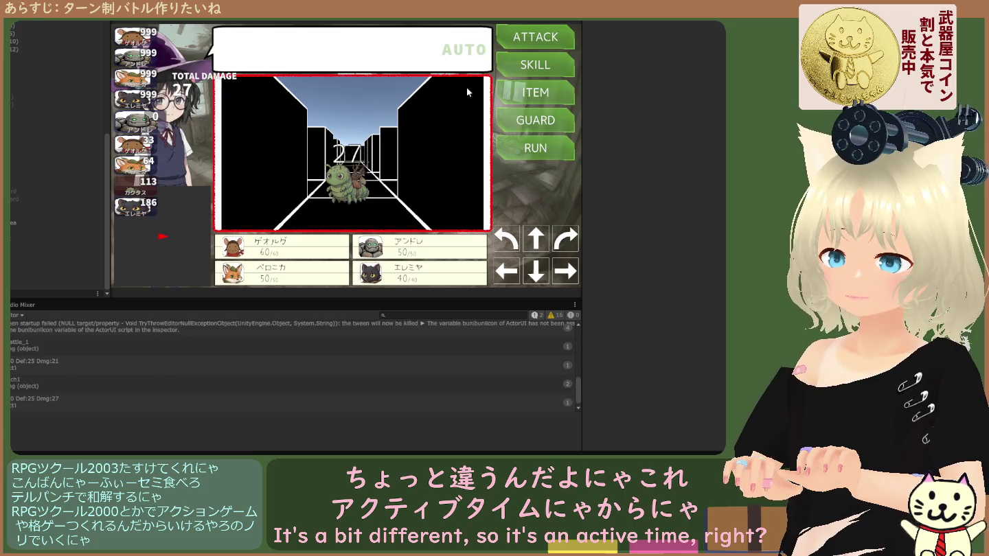
{"action": "left_click", "coordinate": [530, 125]}
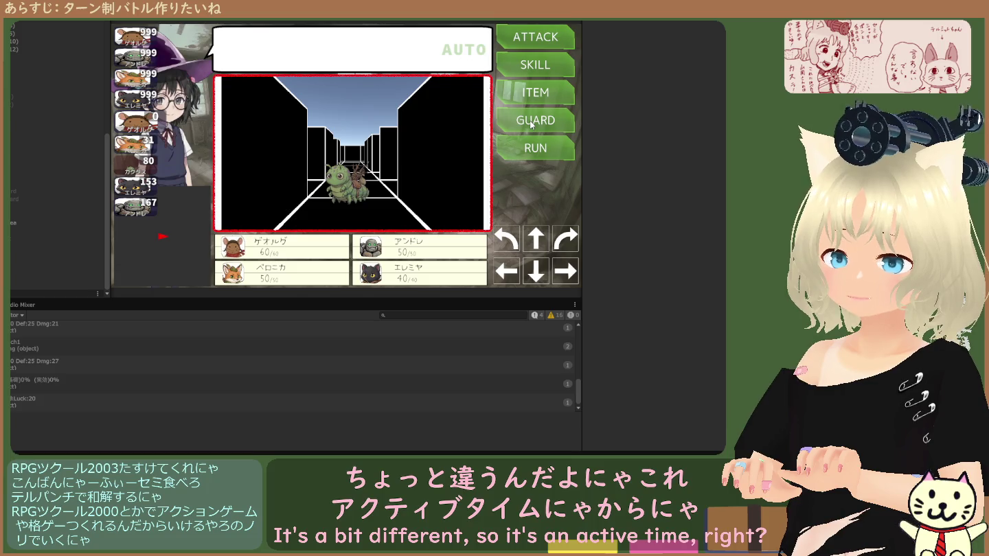
{"action": "left_click", "coordinate": [530, 120]}
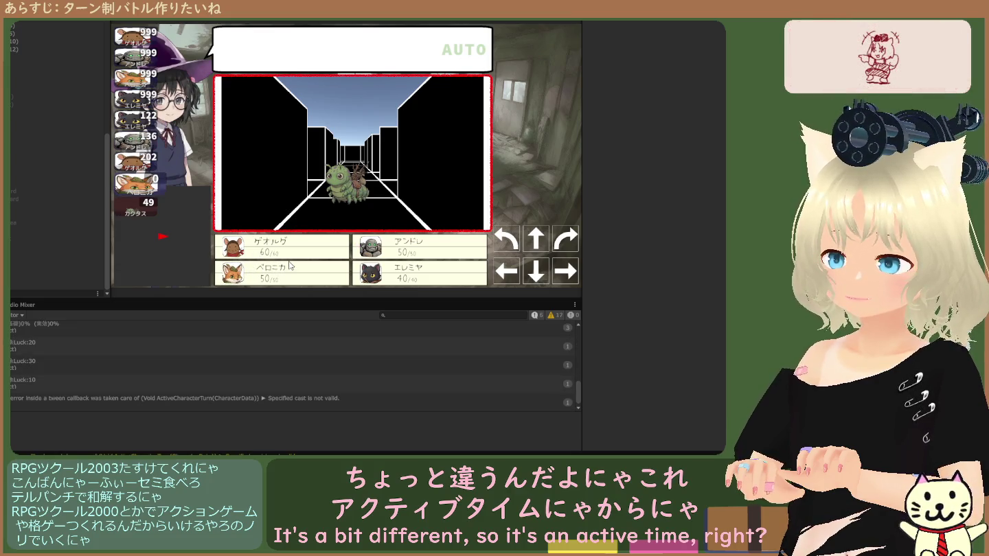
{"action": "key", "text": "ctrl+p"}
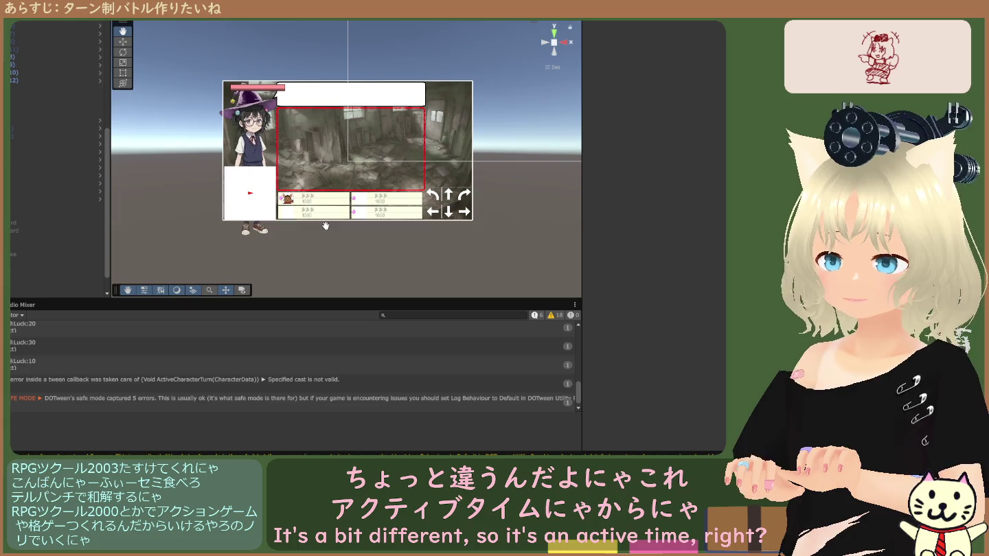
{"action": "scroll", "coordinate": [346, 162], "scroll_direction": "up", "scroll_amount": 5}
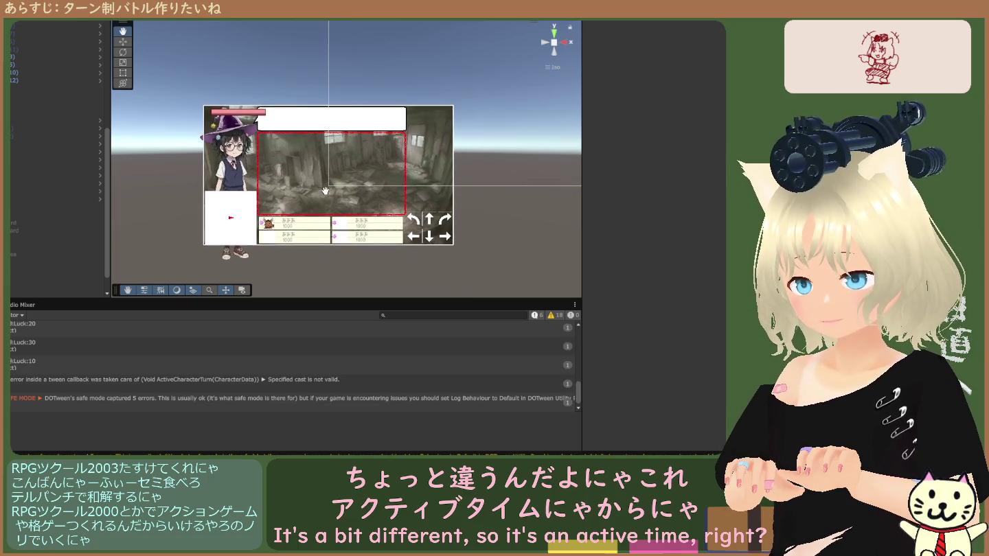
{"action": "left_click_drag", "start_coordinate": [329, 185], "coordinate": [338, 177]}
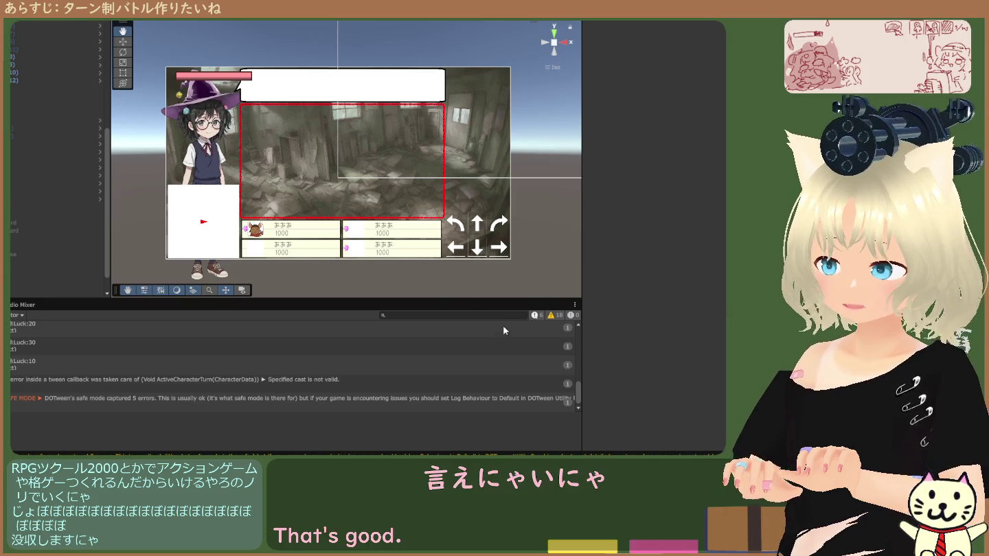
{"action": "scroll", "coordinate": [78, 213], "scroll_direction": "down", "scroll_amount": 2}
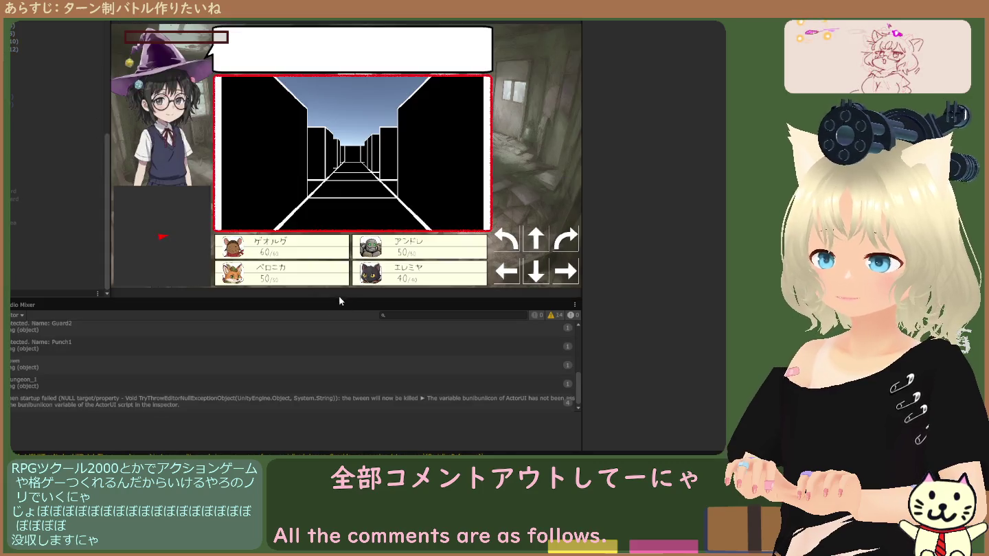
Attack the caterpillar for 24 damage, then stop and restart the test run.
{"action": "left_click", "coordinate": [336, 197]}
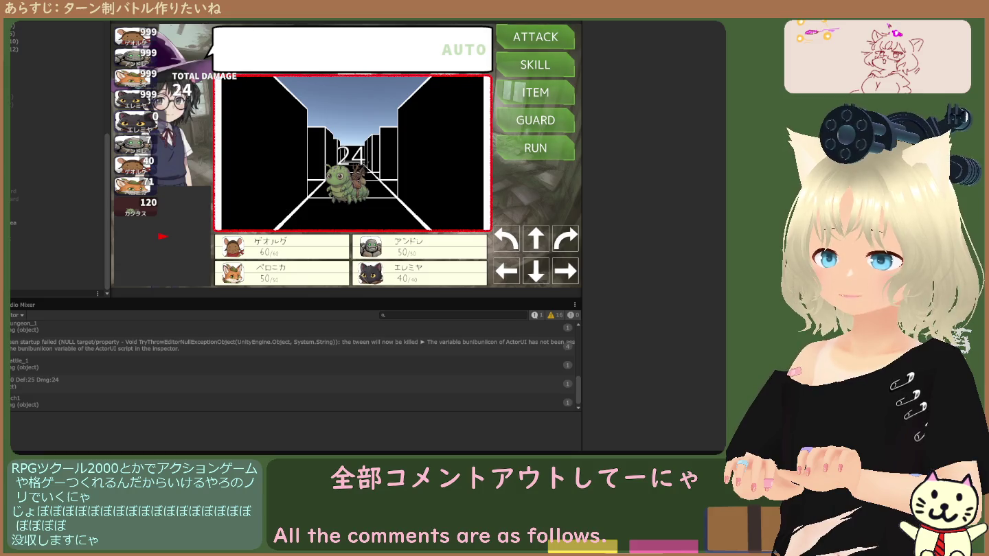
{"action": "key", "text": "ctrl+p"}
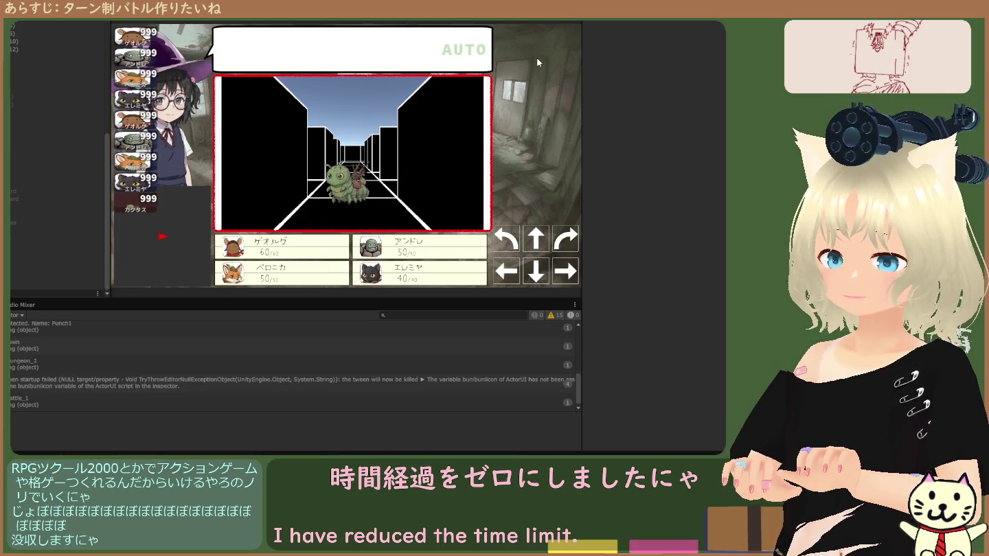
{"action": "key", "text": "ctrl+p"}
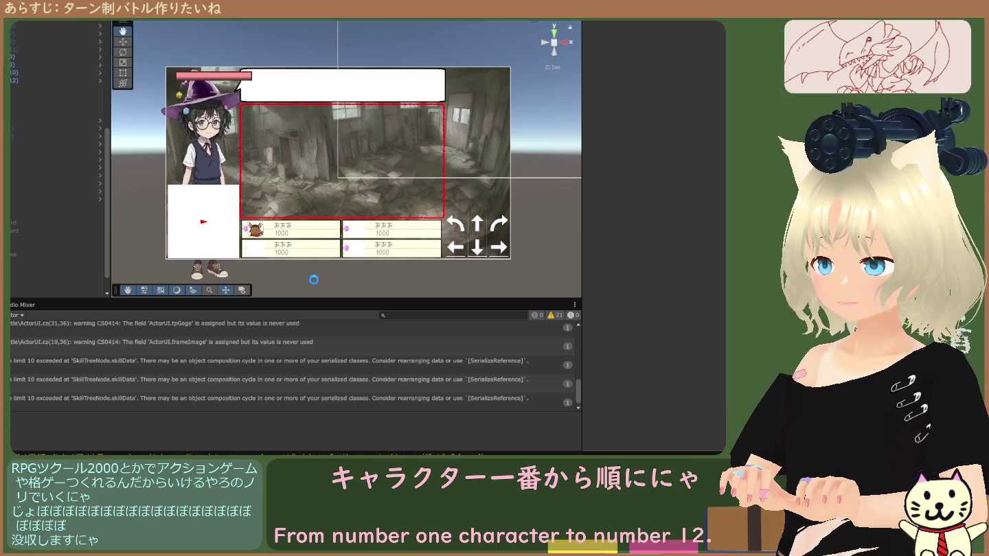
Enter Play mode with Ctrl+P to restart the caterpillar battle.
{"action": "key", "text": "ctrl+p"}
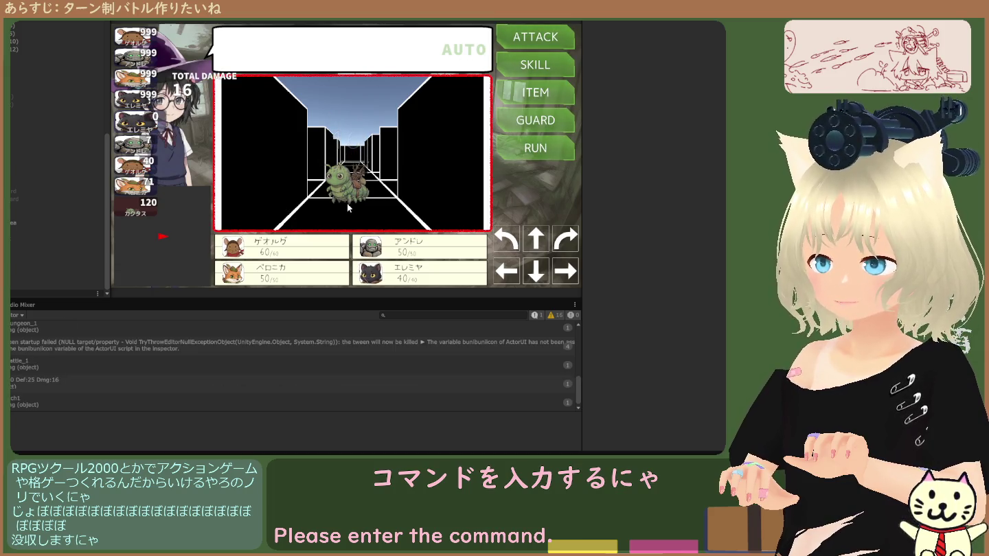
Attack the targeted caterpillar once more, then exit Play mode.
{"action": "left_click", "coordinate": [532, 41]}
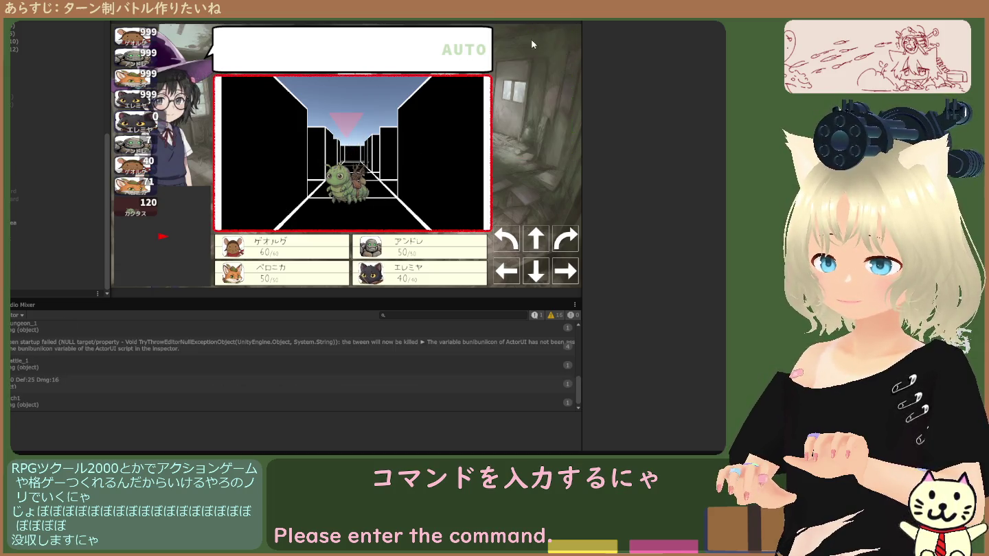
{"action": "left_click", "coordinate": [347, 192]}
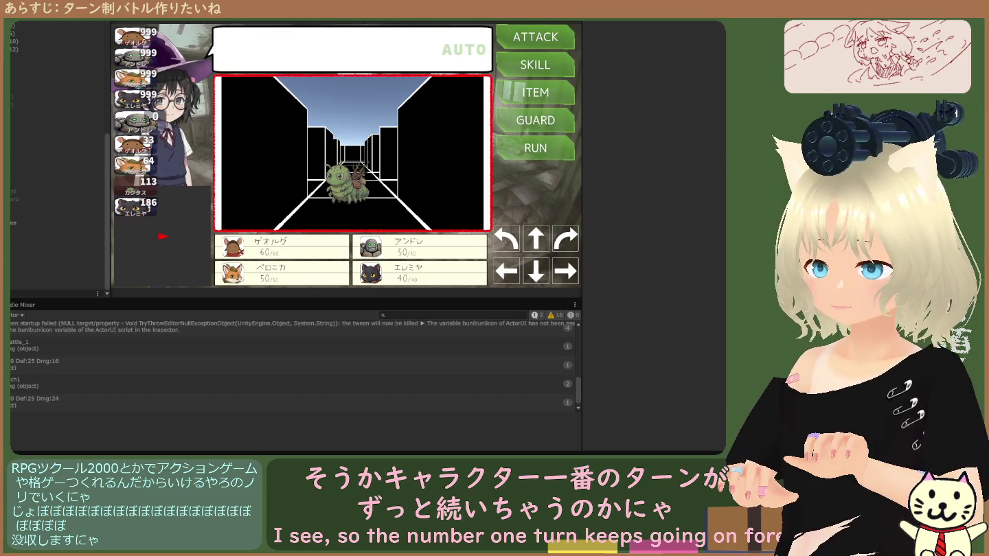
{"action": "key", "text": "ctrl+p"}
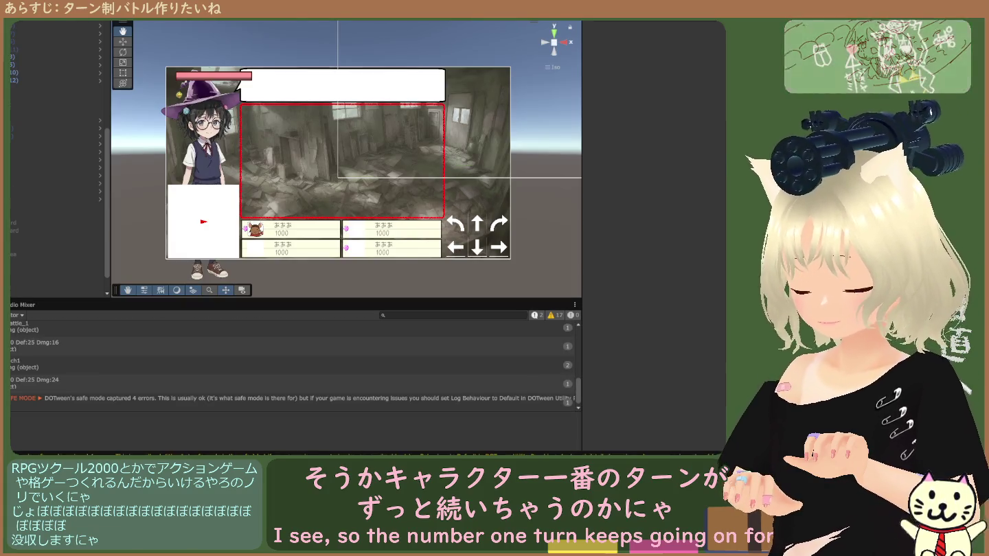